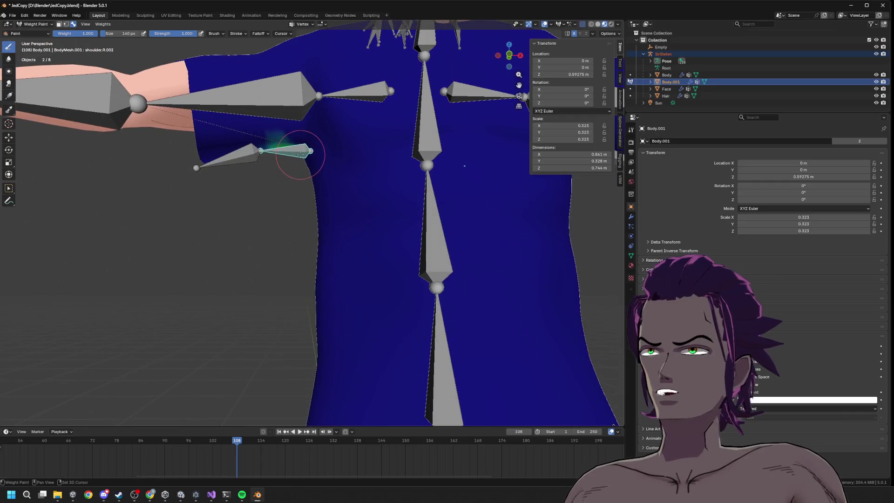
Paint extra shoulder.R.002 weight along the shirt's right underarm, then return to Object Mode.
{"action": "left_click", "coordinate": [305, 149]}
{"action": "mouse_move", "coordinate": [298, 156]}
{"action": "left_mouse_down"}
{"action": "mouse_move", "coordinate": [276, 139]}
{"action": "mouse_move", "coordinate": [301, 149]}
{"action": "mouse_move", "coordinate": [261, 133]}
{"action": "mouse_move", "coordinate": [316, 157]}
{"action": "mouse_move", "coordinate": [233, 154]}
{"action": "mouse_move", "coordinate": [242, 154]}
{"action": "left_mouse_up"}
{"action": "key", "text": "KP_Decimal"}
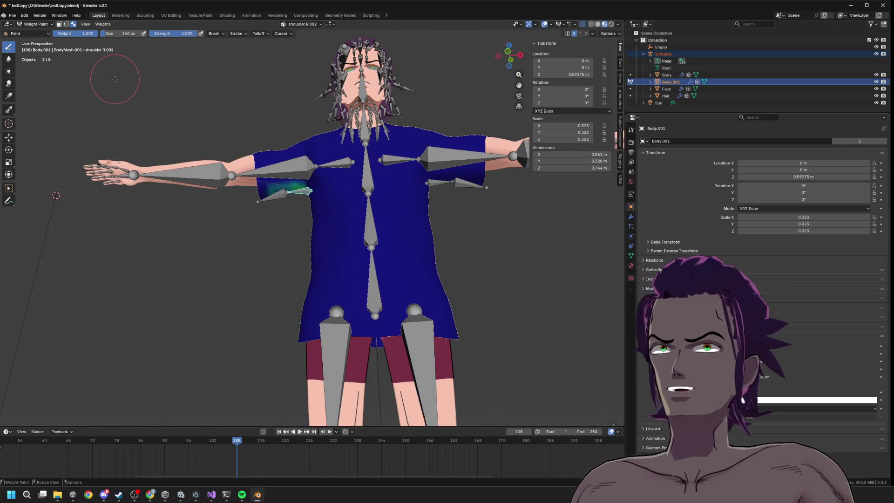
{"action": "left_click", "coordinate": [35, 24]}
{"action": "left_click", "coordinate": [33, 30]}
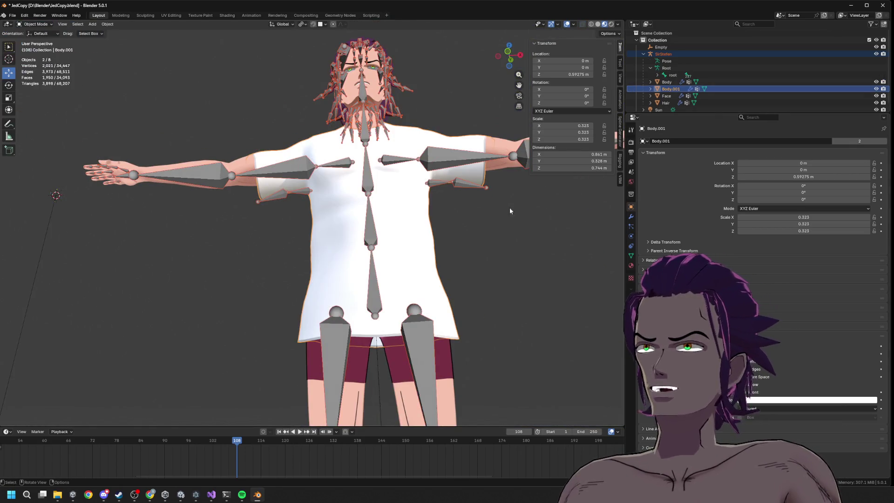
Apply the Mirror modifier on Body.001, leaving only its two Armature modifiers.
{"action": "left_click", "coordinate": [438, 245]}
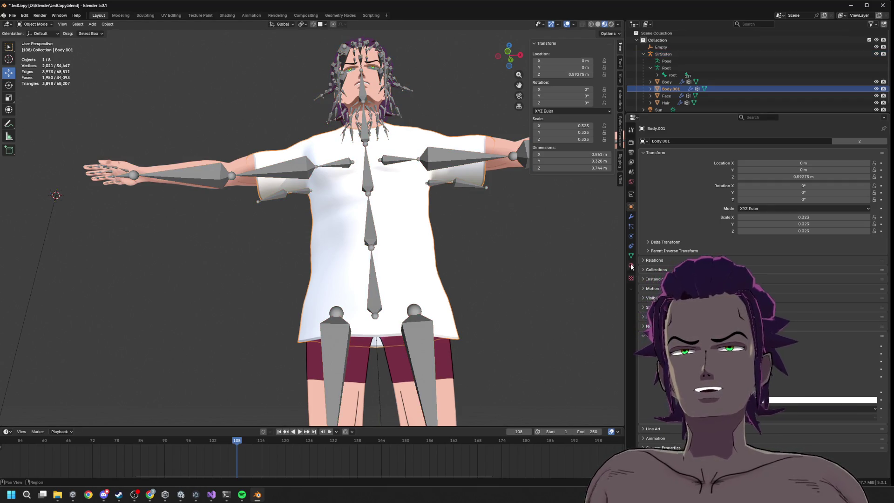
{"action": "left_click", "coordinate": [631, 256]}
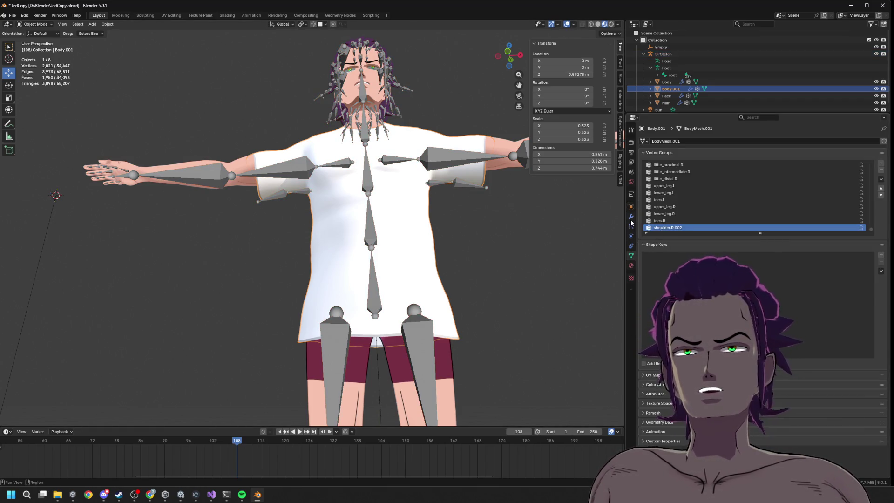
{"action": "left_click", "coordinate": [631, 217]}
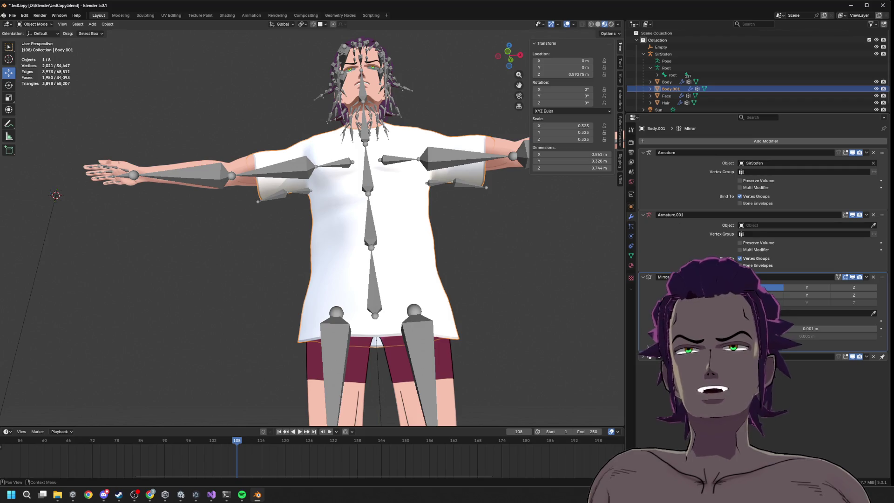
{"action": "left_click", "coordinate": [866, 277]}
{"action": "left_click", "coordinate": [839, 285]}
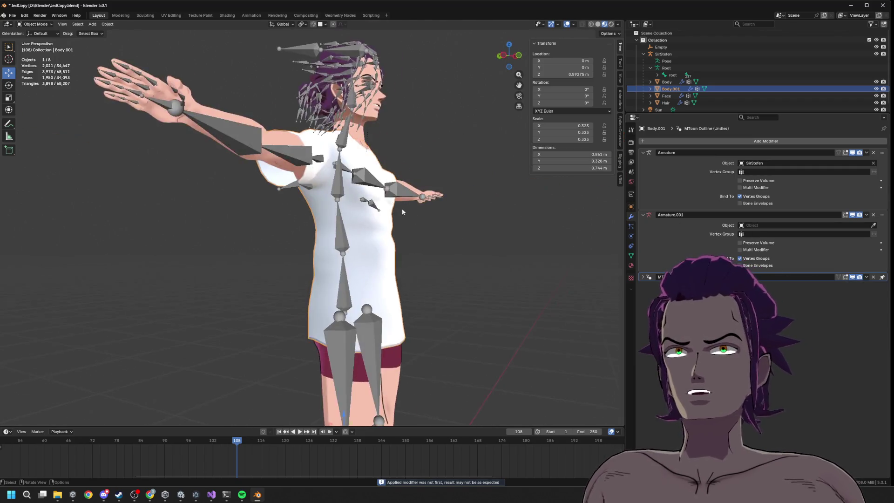
Toggle Body.001 in and out of Edit Mode and select the SirStefen armature.
{"action": "scroll", "coordinate": [482, 238], "scroll_direction": "up", "scroll_amount": 5}
{"action": "key", "text": "Tab"}
{"action": "key", "text": "Tab"}
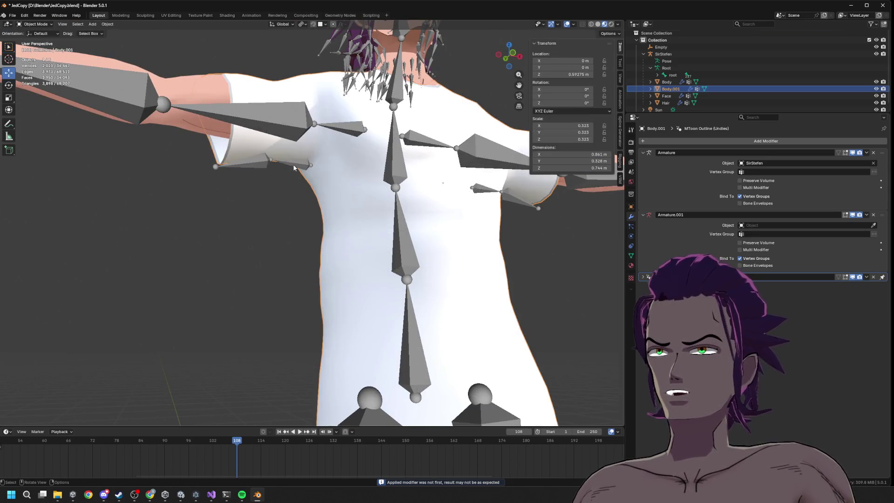
{"action": "left_click", "coordinate": [306, 164]}
{"action": "key", "text": "Tab"}
{"action": "scroll", "coordinate": [311, 167], "scroll_direction": "down", "scroll_amount": 3}
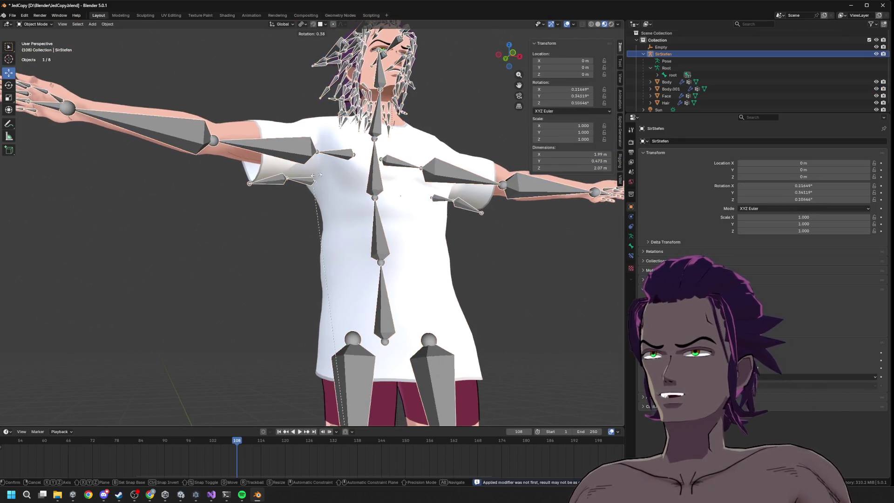
Select the shoulder.R.002 bone and put the armature into Pose Mode.
{"action": "left_click", "coordinate": [292, 183]}
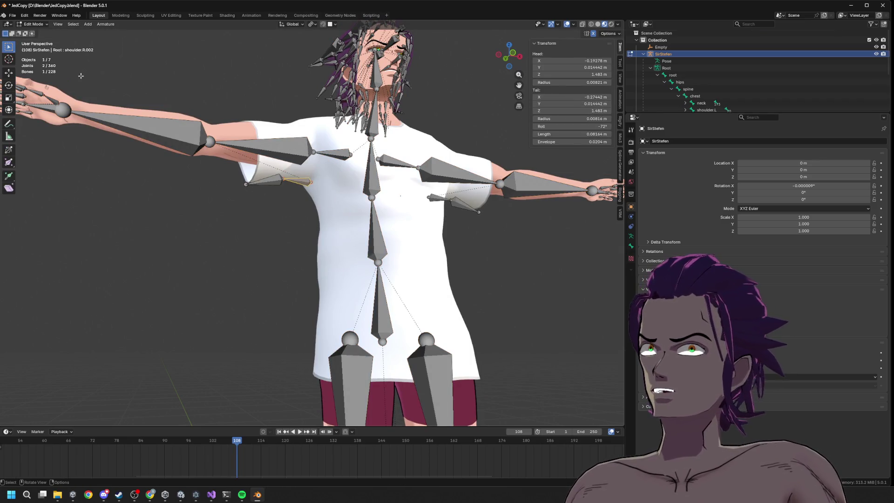
{"action": "left_click", "coordinate": [31, 24]}
{"action": "left_click", "coordinate": [36, 47]}
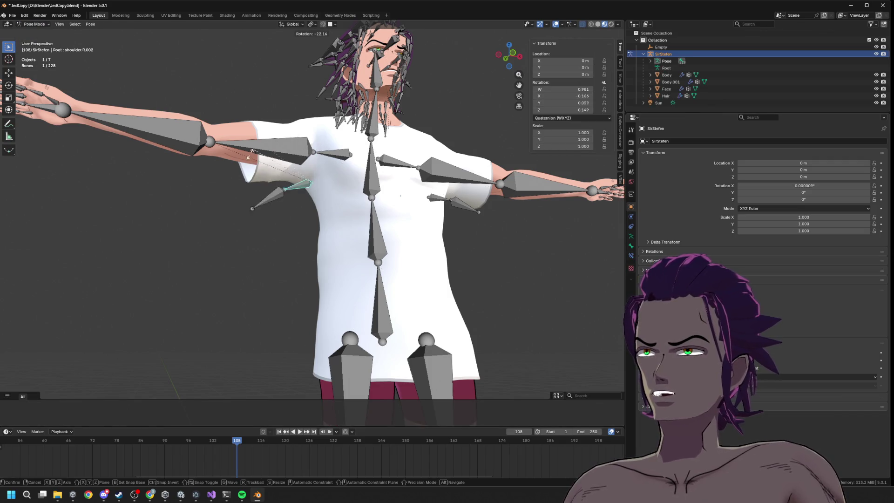
Test-rotate the right upper arm and small shoulder bone, cancelling each rotation.
{"action": "left_click", "coordinate": [284, 156]}
{"action": "key", "text": "r"}
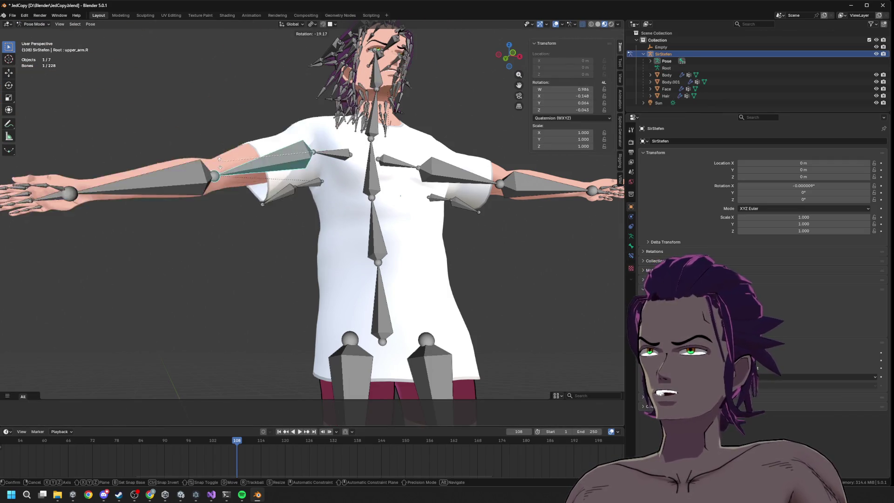
{"action": "key", "text": "Escape"}
{"action": "left_click", "coordinate": [462, 173]}
{"action": "key", "text": "r"}
{"action": "key", "text": "Escape"}
{"action": "left_click", "coordinate": [429, 208]}
{"action": "key", "text": "r"}
{"action": "key", "text": "Escape"}
{"action": "scroll", "coordinate": [318, 174], "scroll_direction": "up", "scroll_amount": 2}
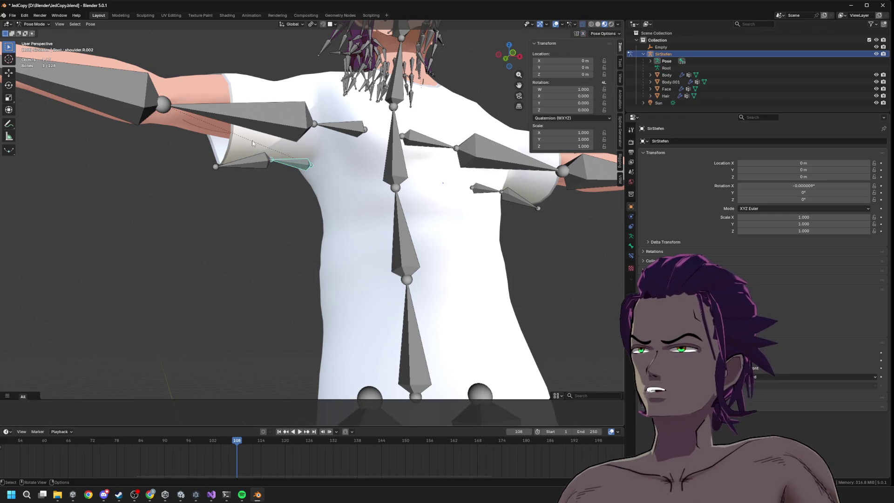
Return to Object Mode and make Body.001 the active object.
{"action": "left_click", "coordinate": [33, 24]}
{"action": "left_click", "coordinate": [35, 29]}
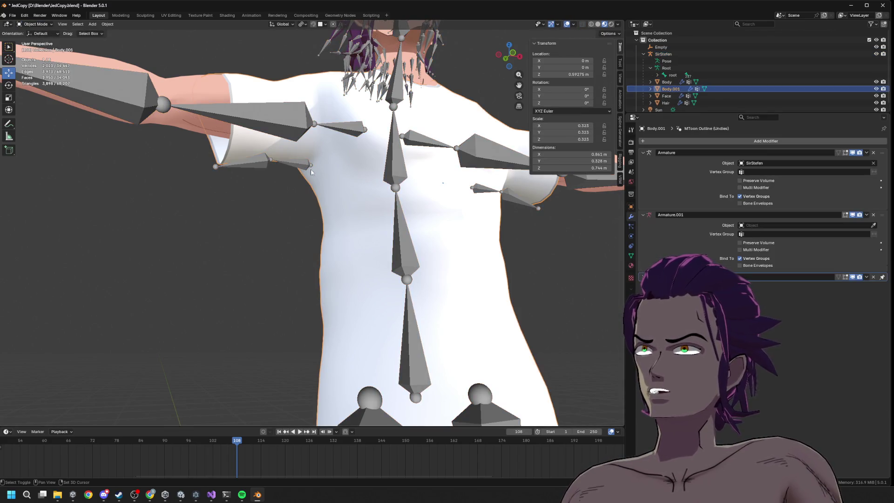
{"action": "left_click", "coordinate": [315, 166]}
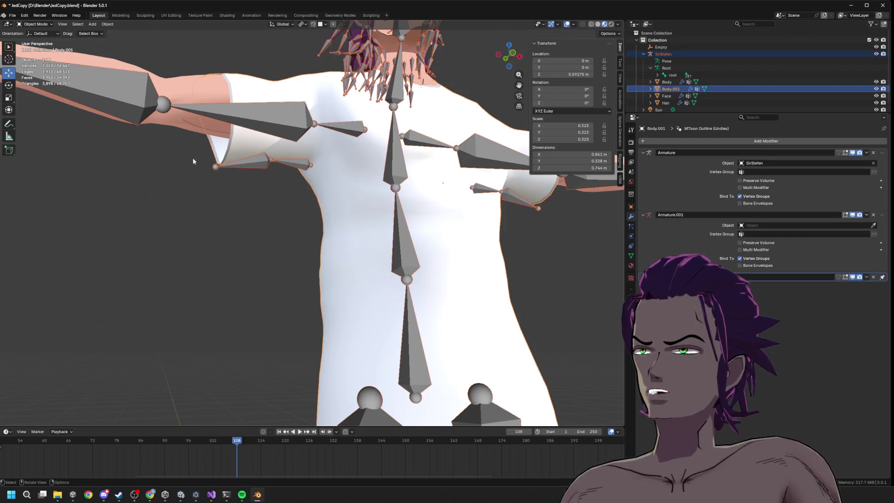
{"action": "left_click", "coordinate": [47, 24]}
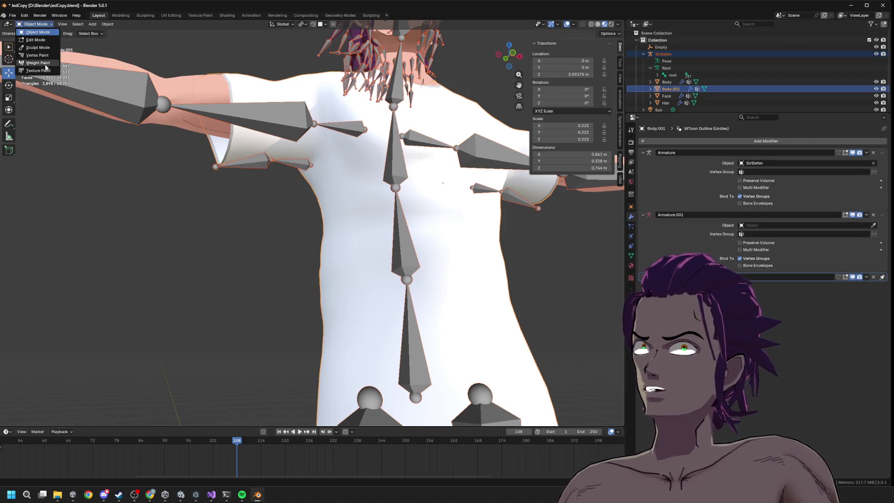
Switch Body.001 to Weight Paint and paint shoulder.R.003 weight below the shoulder.
{"action": "left_click", "coordinate": [47, 63]}
{"action": "scroll", "coordinate": [342, 166], "scroll_direction": "up", "scroll_amount": 3}
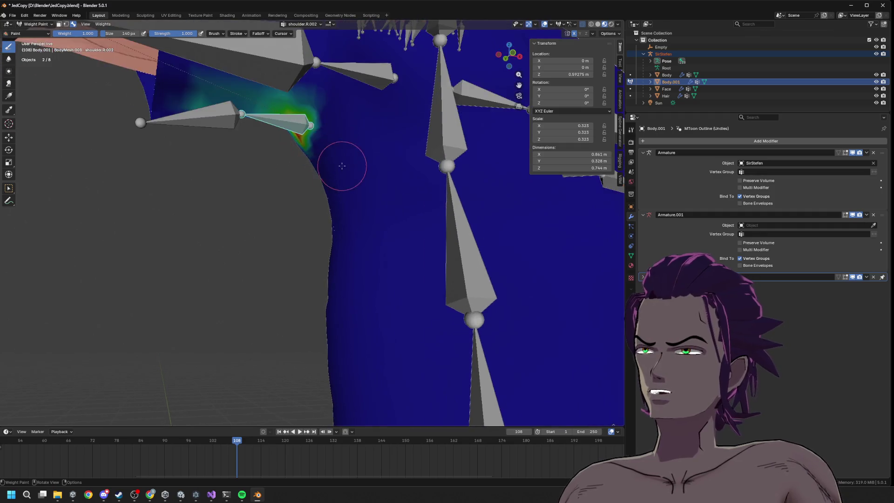
{"action": "scroll", "coordinate": [342, 166], "scroll_direction": "down", "scroll_amount": 3}
{"action": "mouse_move", "coordinate": [389, 242]}
{"action": "left_mouse_down"}
{"action": "mouse_move", "coordinate": [360, 204]}
{"action": "mouse_move", "coordinate": [308, 166]}
{"action": "mouse_move", "coordinate": [260, 189]}
{"action": "mouse_move", "coordinate": [288, 162]}
{"action": "left_mouse_up"}
{"action": "left_click", "coordinate": [280, 181], "text": "ctrl"}
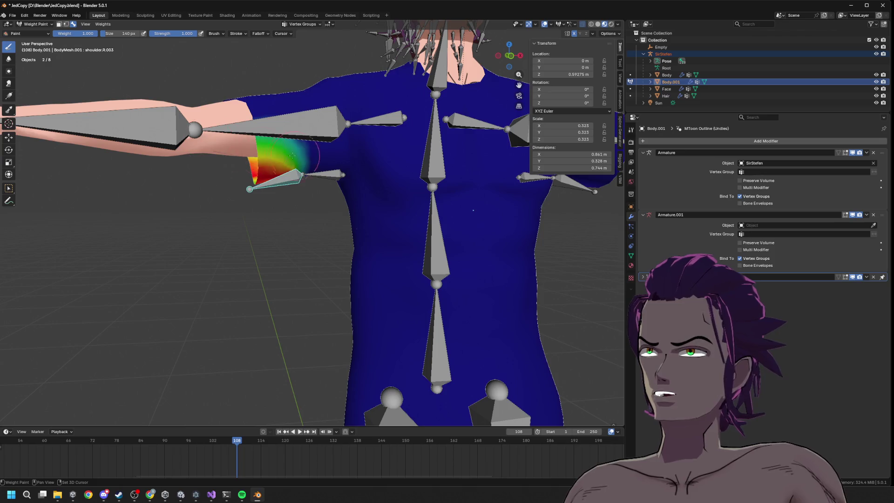
{"action": "mouse_move", "coordinate": [206, 178]}
{"action": "left_mouse_down"}
{"action": "mouse_move", "coordinate": [286, 199]}
{"action": "mouse_move", "coordinate": [291, 179]}
{"action": "left_mouse_up"}
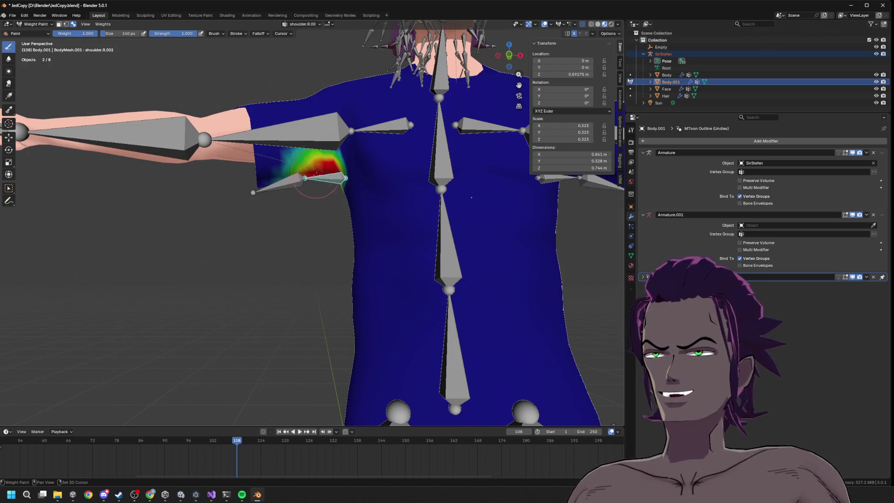
{"action": "left_click_drag", "start_coordinate": [332, 178], "coordinate": [343, 184]}
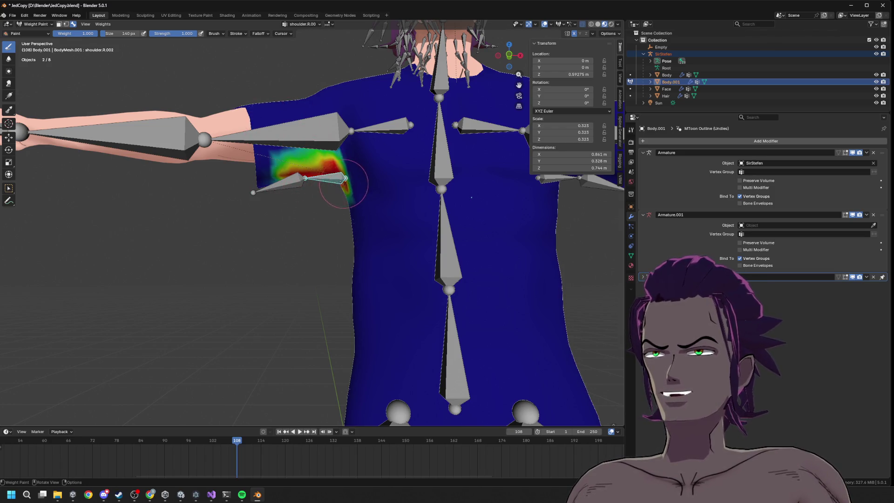
Paint shoulder.R.003 weight over the back of the right upper sleeve.
{"action": "left_click_drag", "start_coordinate": [293, 163], "coordinate": [320, 183]}
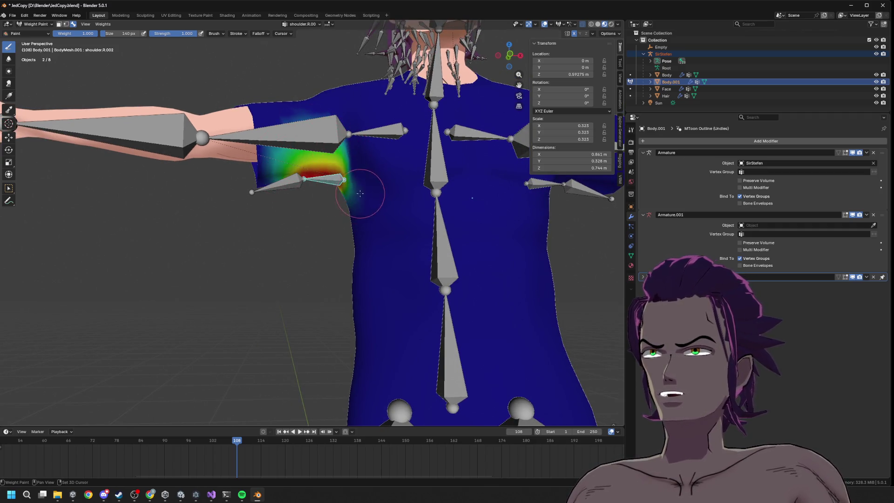
{"action": "mouse_move", "coordinate": [356, 154]}
{"action": "left_mouse_down"}
{"action": "mouse_move", "coordinate": [321, 151]}
{"action": "mouse_move", "coordinate": [418, 173]}
{"action": "left_mouse_up"}
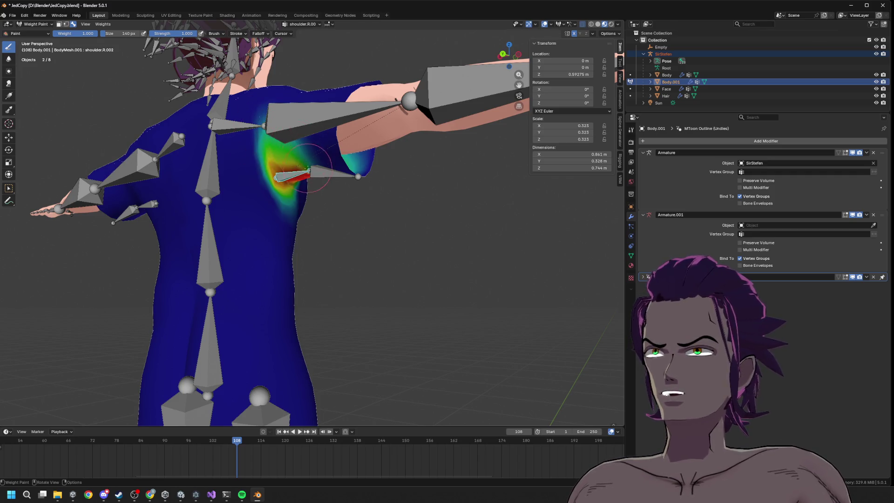
{"action": "left_click_drag", "start_coordinate": [307, 165], "coordinate": [288, 162]}
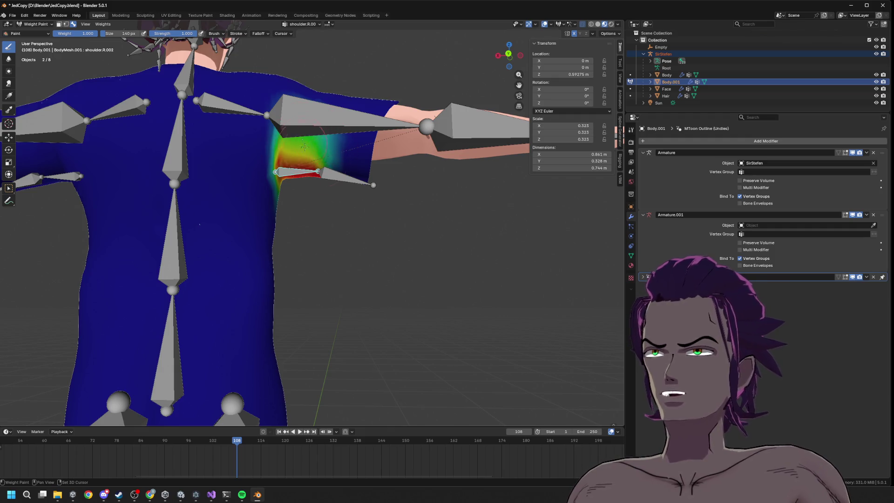
{"action": "left_click", "coordinate": [332, 174], "text": "ctrl"}
{"action": "mouse_move", "coordinate": [338, 163]}
{"action": "left_mouse_down"}
{"action": "mouse_move", "coordinate": [327, 159]}
{"action": "mouse_move", "coordinate": [350, 139]}
{"action": "left_mouse_up"}
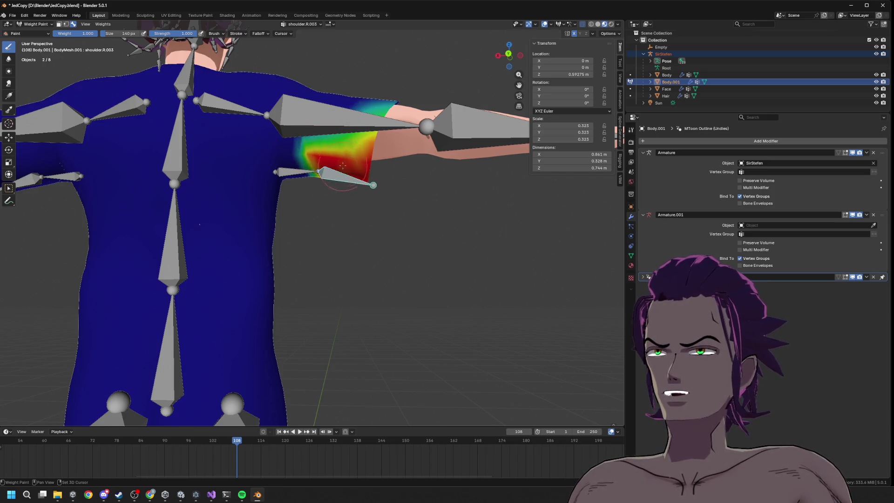
{"action": "left_click", "coordinate": [375, 139], "text": "ctrl"}
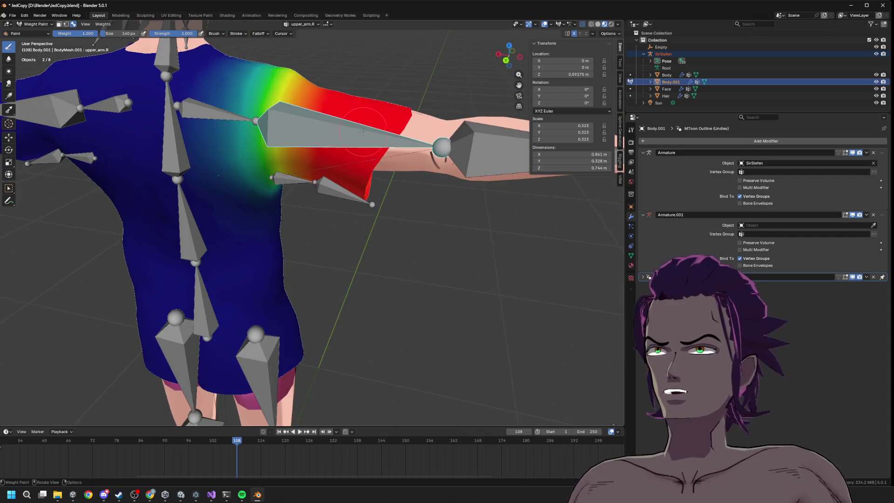
Paint upper_arm.R at weight 0.260 across the sleeve into the shoulder, with full weight along the top.
{"action": "mouse_move", "coordinate": [374, 132]}
{"action": "left_mouse_down"}
{"action": "mouse_move", "coordinate": [363, 171]}
{"action": "mouse_move", "coordinate": [336, 174]}
{"action": "mouse_move", "coordinate": [394, 182]}
{"action": "left_mouse_up"}
{"action": "left_click_drag", "start_coordinate": [96, 35], "coordinate": [79, 35]}
{"action": "left_click_drag", "start_coordinate": [332, 190], "coordinate": [354, 191]}
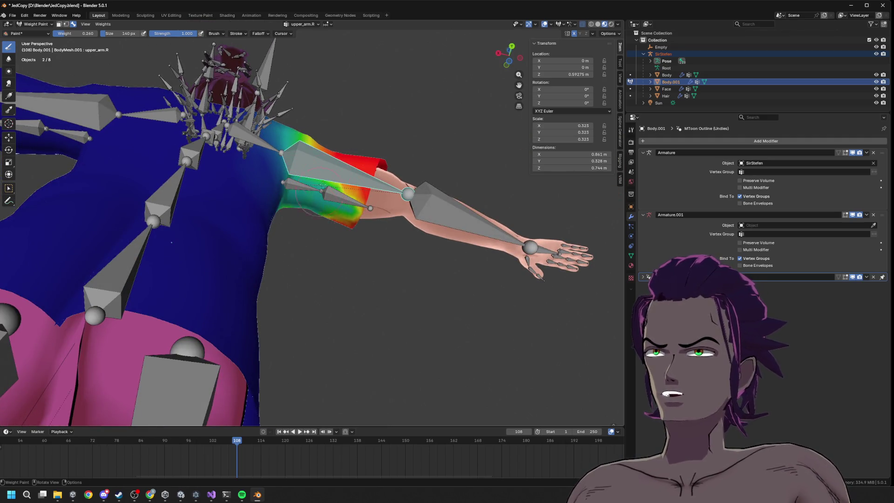
{"action": "left_click_drag", "start_coordinate": [331, 205], "coordinate": [359, 201]}
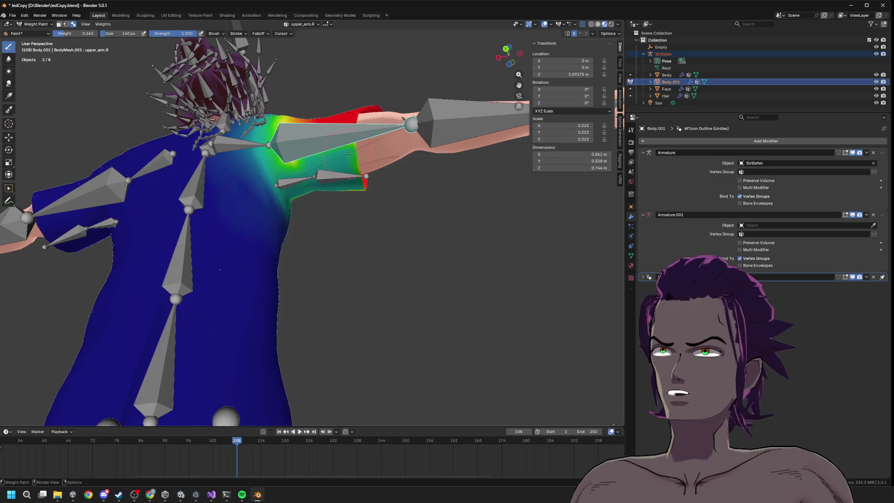
{"action": "mouse_move", "coordinate": [365, 164]}
{"action": "left_mouse_down"}
{"action": "mouse_move", "coordinate": [308, 185]}
{"action": "mouse_move", "coordinate": [335, 163]}
{"action": "mouse_move", "coordinate": [326, 172]}
{"action": "mouse_move", "coordinate": [284, 163]}
{"action": "mouse_move", "coordinate": [275, 171]}
{"action": "mouse_move", "coordinate": [289, 154]}
{"action": "mouse_move", "coordinate": [265, 142]}
{"action": "mouse_move", "coordinate": [278, 140]}
{"action": "left_mouse_up"}
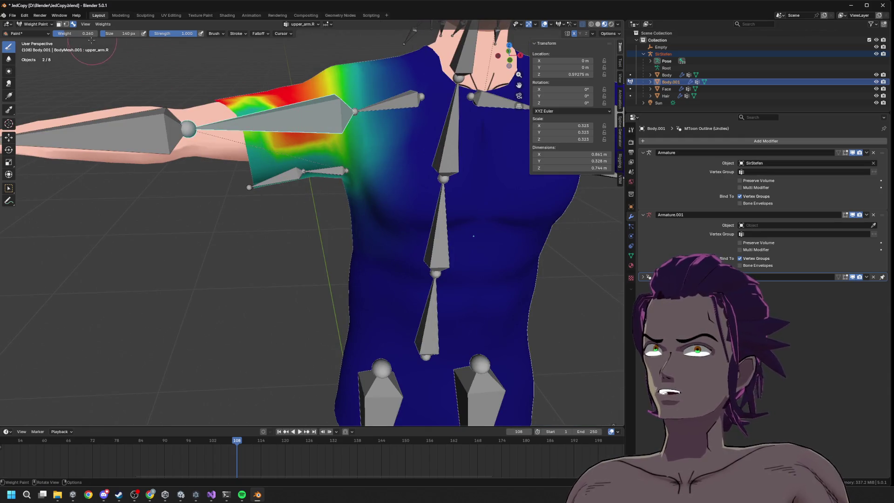
{"action": "mouse_move", "coordinate": [195, 96]}
{"action": "left_mouse_down"}
{"action": "mouse_move", "coordinate": [273, 96]}
{"action": "mouse_move", "coordinate": [251, 134]}
{"action": "mouse_move", "coordinate": [77, 36]}
{"action": "left_mouse_up"}
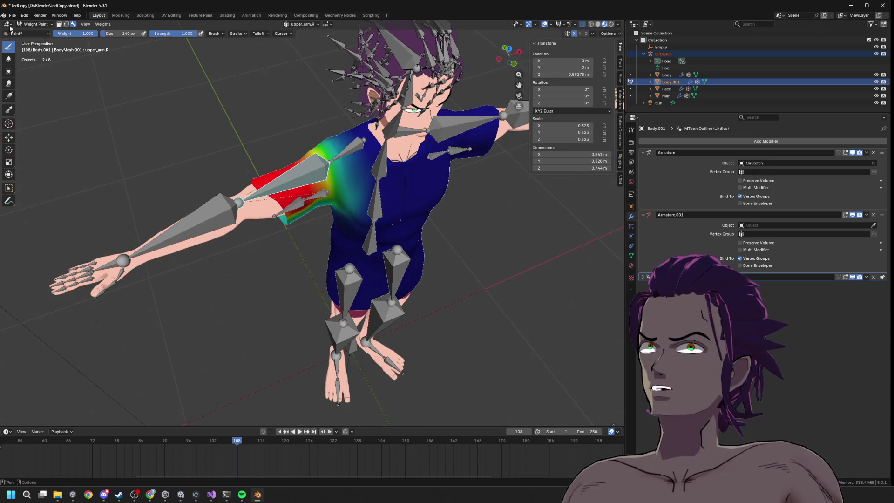
Put the rig into Pose Mode and test-rotate the upper_arm.R bone.
{"action": "left_click", "coordinate": [28, 24]}
{"action": "left_click", "coordinate": [40, 33]}
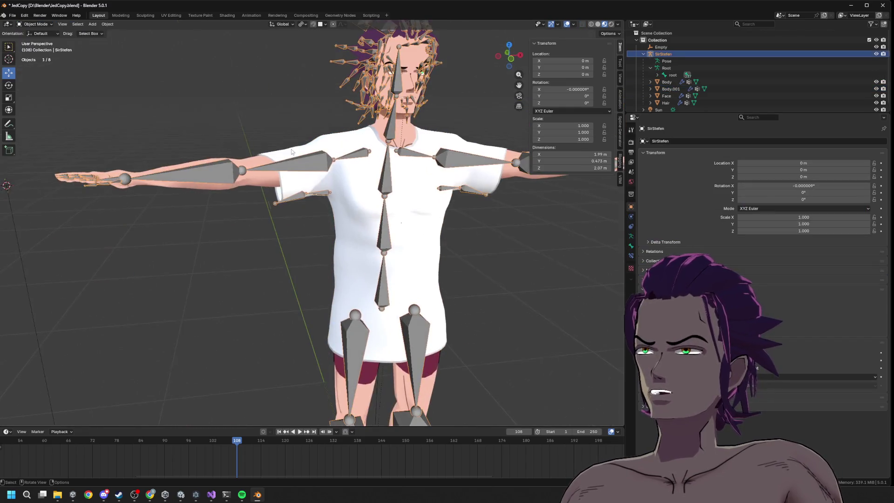
{"action": "left_click", "coordinate": [37, 24]}
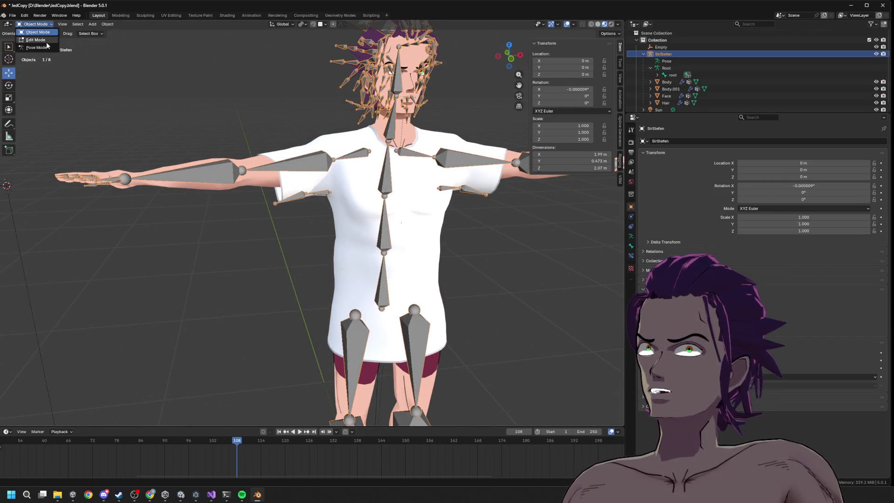
{"action": "left_click", "coordinate": [35, 49]}
{"action": "key", "text": "r"}
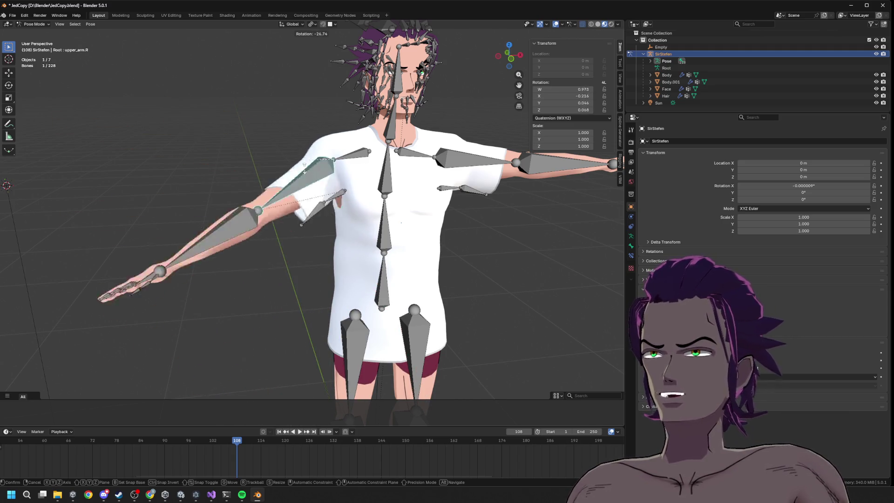
{"action": "left_click", "coordinate": [325, 166]}
Rotate shoulder.R.002, then try an X-constrained rotation and cancel it.
{"action": "left_click", "coordinate": [312, 192]}
{"action": "key", "text": "r"}
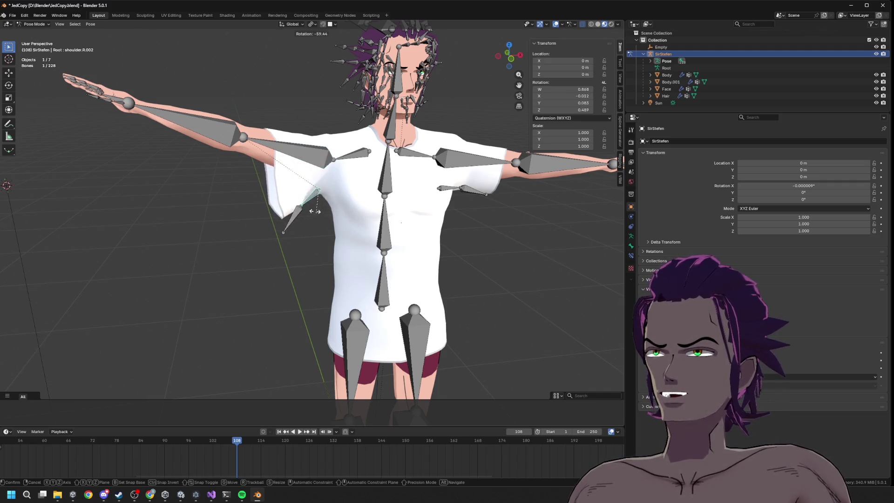
{"action": "left_click", "coordinate": [305, 198]}
{"action": "key", "text": "r"}
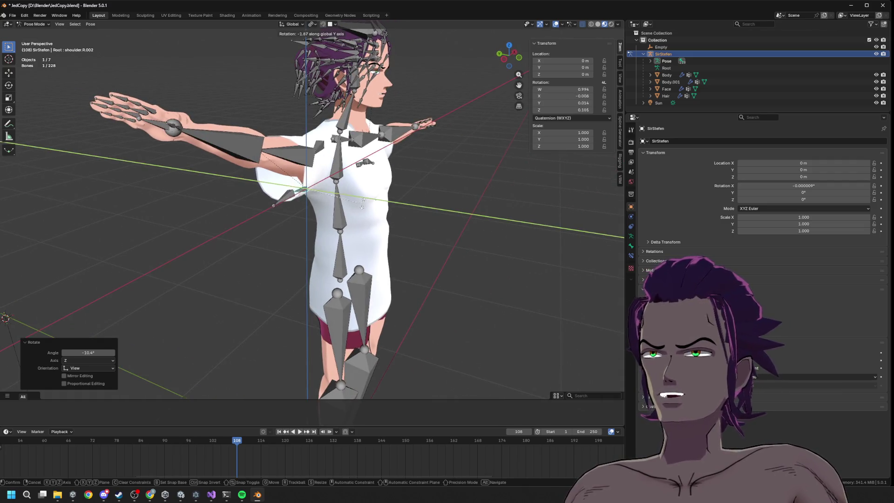
{"action": "key", "text": "x"}
{"action": "key", "text": "Escape"}
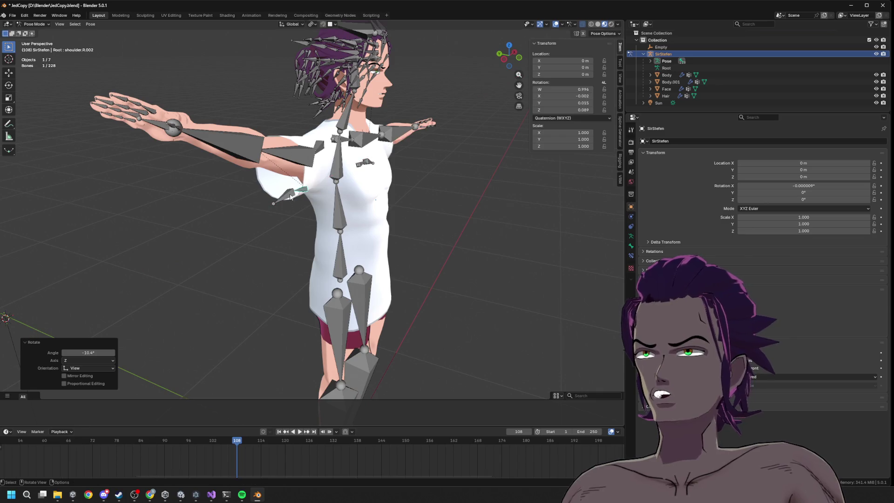
Rotate shoulder.R.003, undo it, and try another rotation that is cancelled.
{"action": "left_click", "coordinate": [291, 191]}
{"action": "key", "text": "r"}
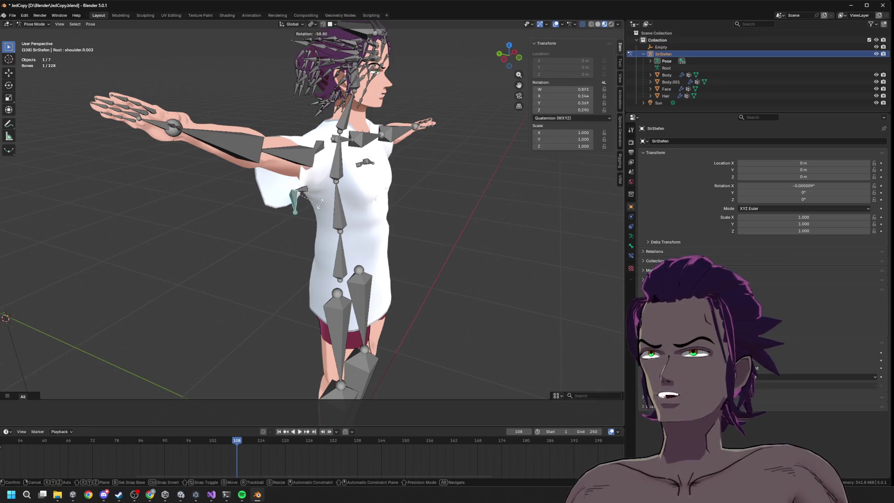
{"action": "left_click", "coordinate": [288, 204]}
{"action": "scroll", "coordinate": [289, 206], "scroll_direction": "up", "scroll_amount": 2}
{"action": "key", "text": "ctrl+z"}
{"action": "scroll", "coordinate": [291, 195], "scroll_direction": "down", "scroll_amount": 2}
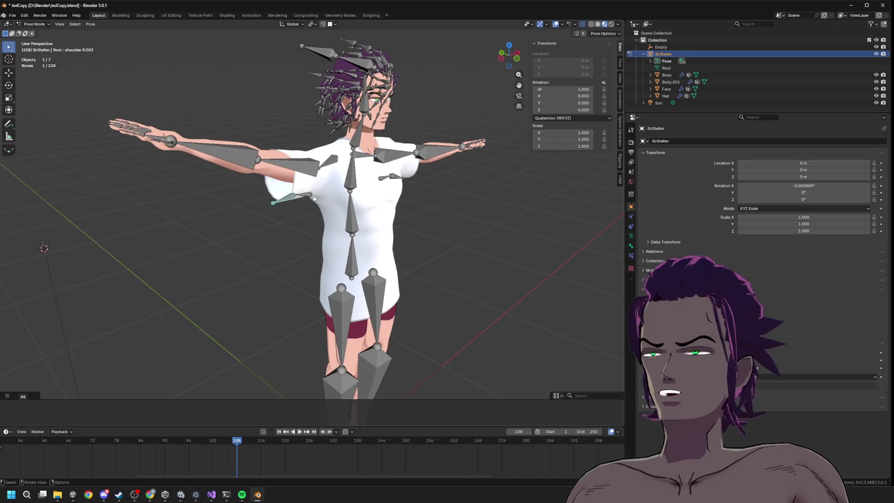
{"action": "key", "text": "r"}
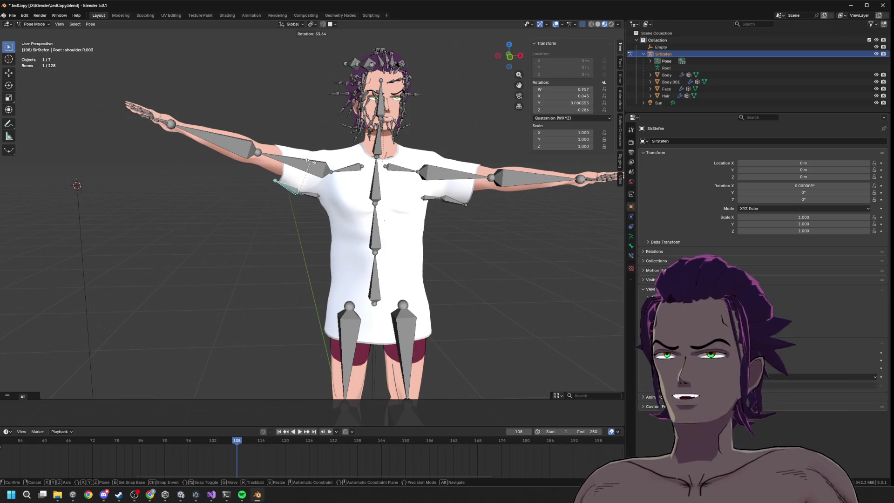
{"action": "right_click", "coordinate": [294, 173]}
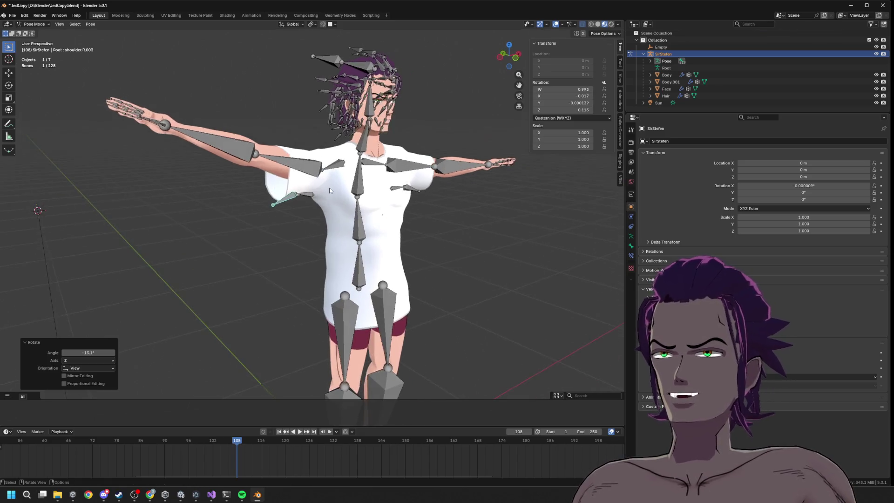
Test shoulder.R.003 rotations constrained to Y and Z axes, then cancel.
{"action": "key", "text": "r"}
{"action": "key", "text": "y"}
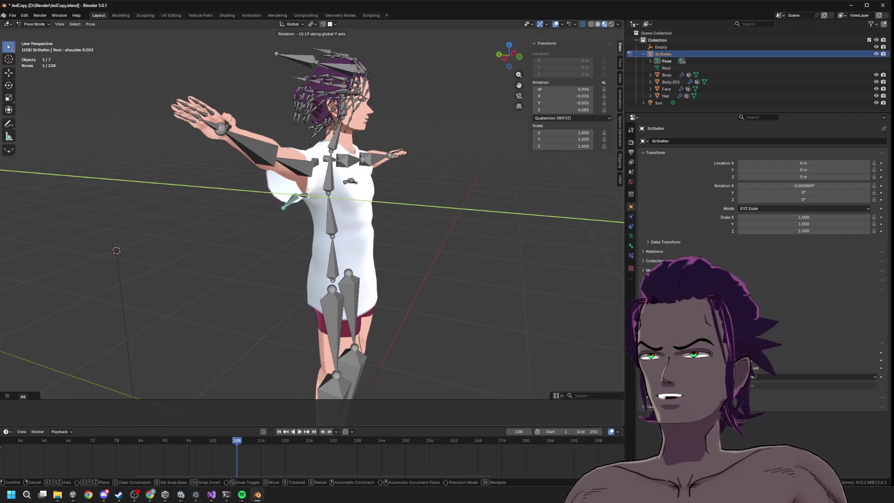
{"action": "key", "text": "z"}
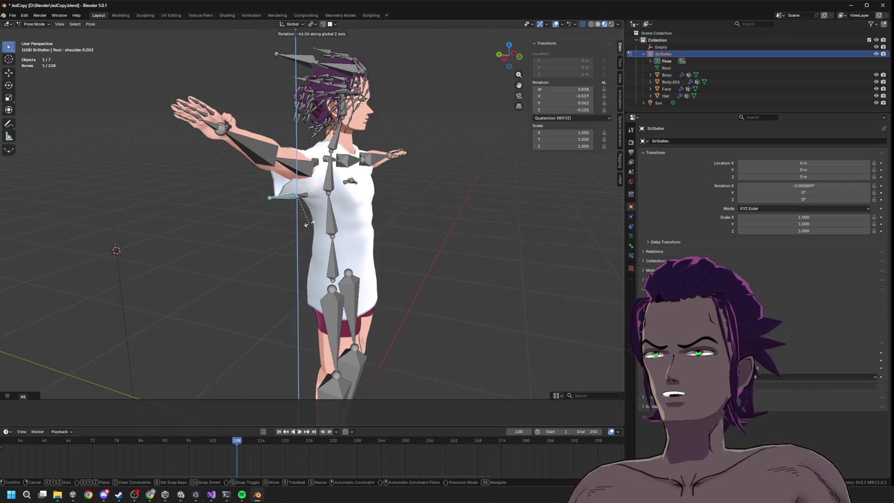
{"action": "key", "text": "y"}
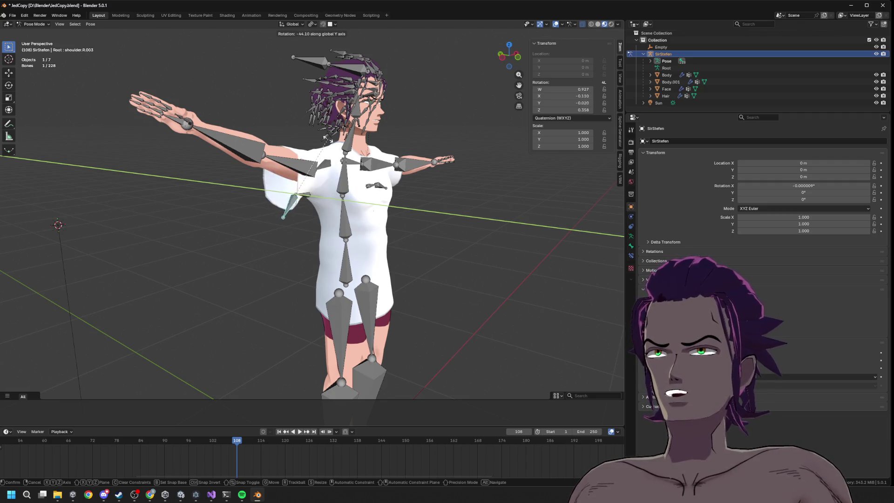
{"action": "right_click", "coordinate": [331, 203]}
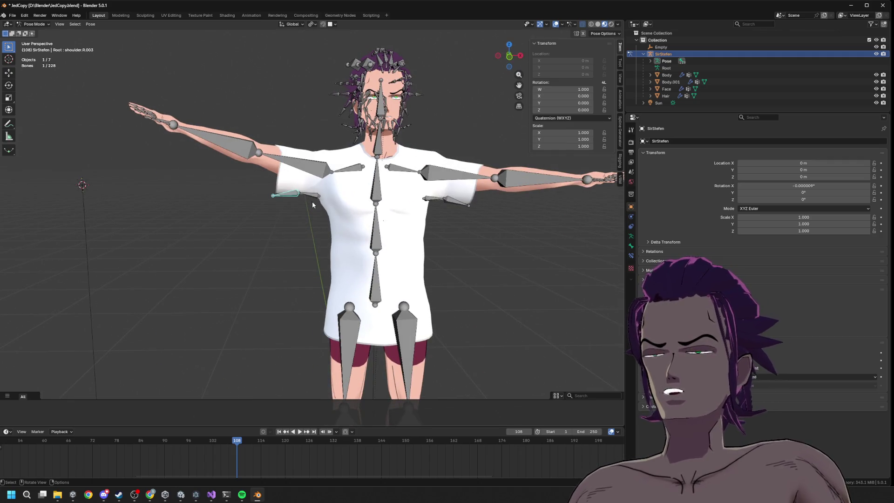
Select parent shoulder.R.002 and test a Y rotation and a move, then cancel.
{"action": "key", "text": "bracketleft"}
{"action": "key", "text": "r"}
{"action": "key", "text": "y"}
{"action": "key", "text": "g"}
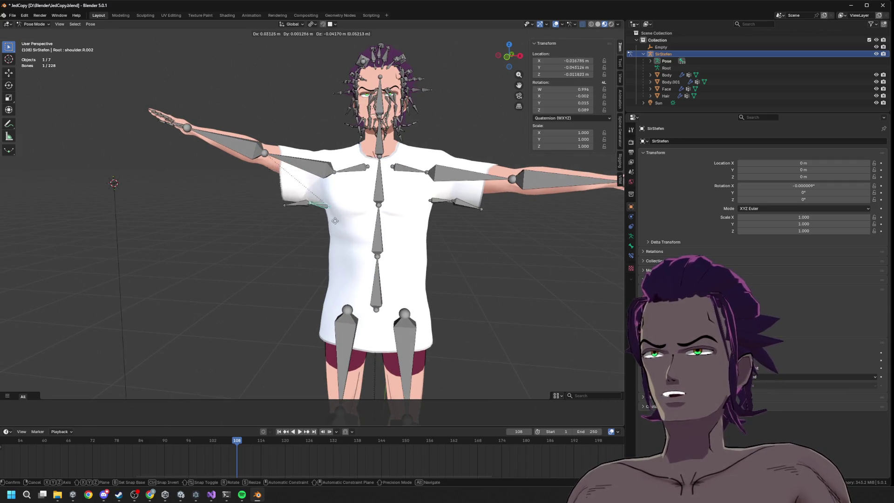
{"action": "key", "text": "Escape"}
Rotate upper_arm.R twice to check the sleeve, then return the rig to Object Mode.
{"action": "scroll", "coordinate": [331, 198], "scroll_direction": "down", "scroll_amount": 3}
{"action": "left_click", "coordinate": [303, 185]}
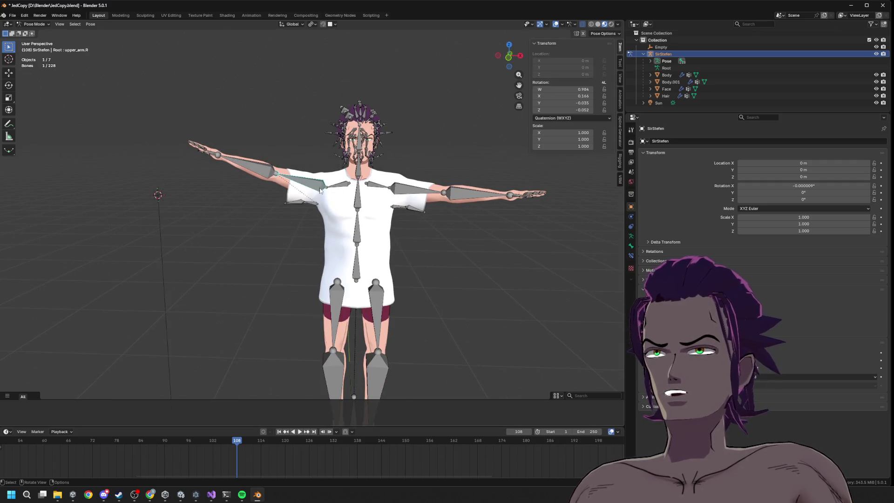
{"action": "key", "text": "r"}
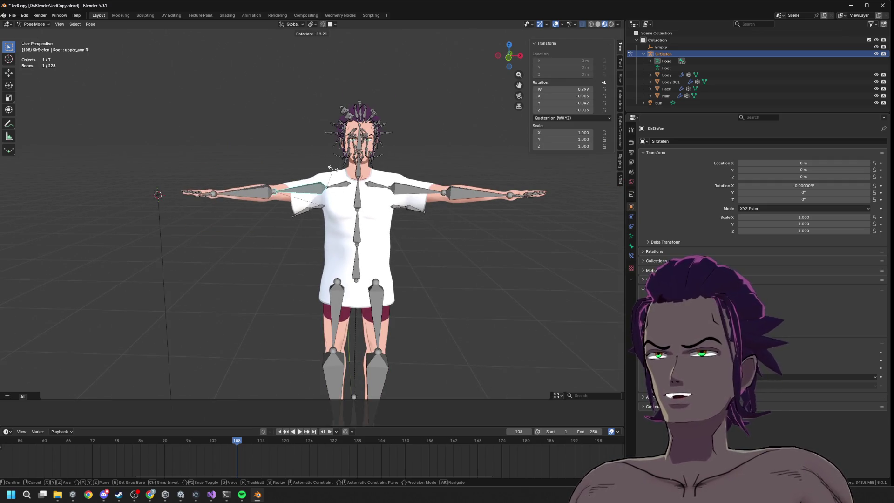
{"action": "left_click", "coordinate": [331, 178]}
{"action": "key", "text": "r"}
{"action": "left_click", "coordinate": [345, 186]}
{"action": "scroll", "coordinate": [367, 205], "scroll_direction": "down", "scroll_amount": 2}
{"action": "key", "text": "Tab"}
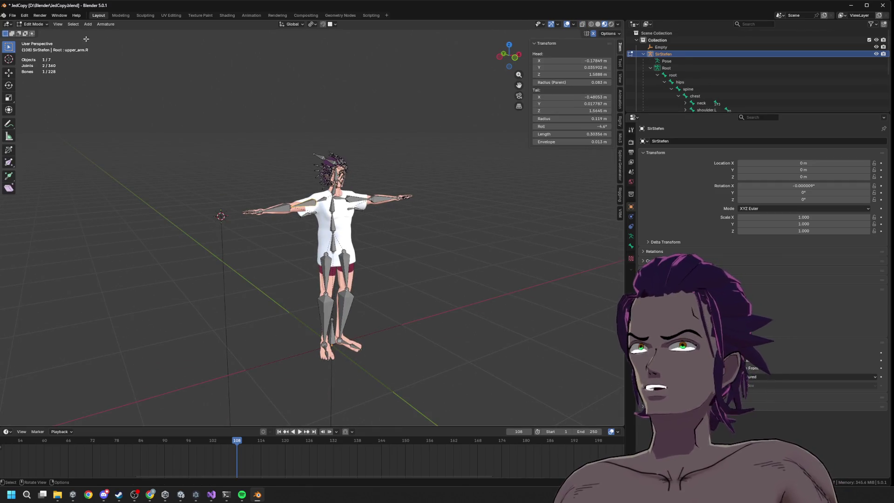
{"action": "left_click", "coordinate": [33, 25]}
{"action": "left_click", "coordinate": [42, 33]}
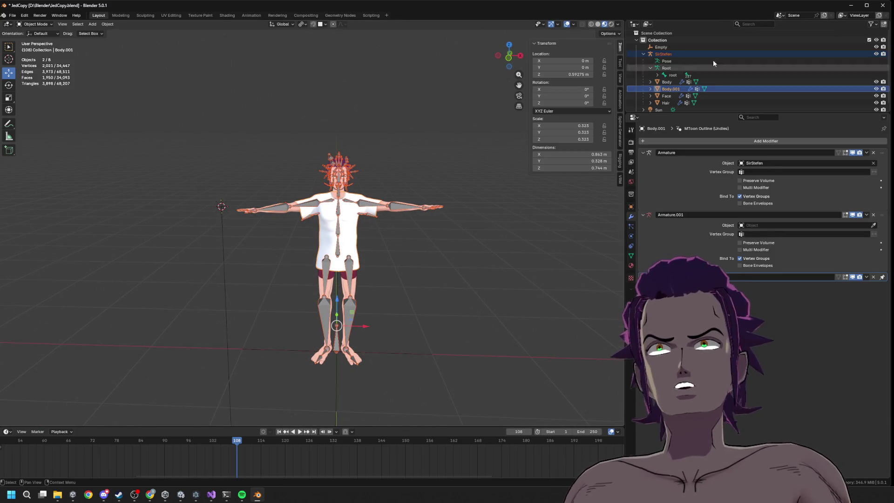
Select the SirStefen hierarchy and export it as NewShirt.vrm to D:\Blender.
{"action": "right_click", "coordinate": [714, 81]}
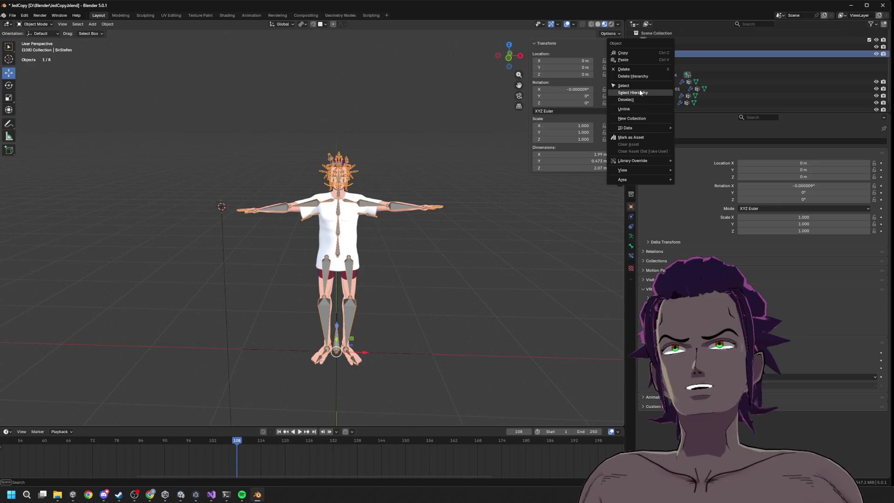
{"action": "left_click", "coordinate": [640, 92]}
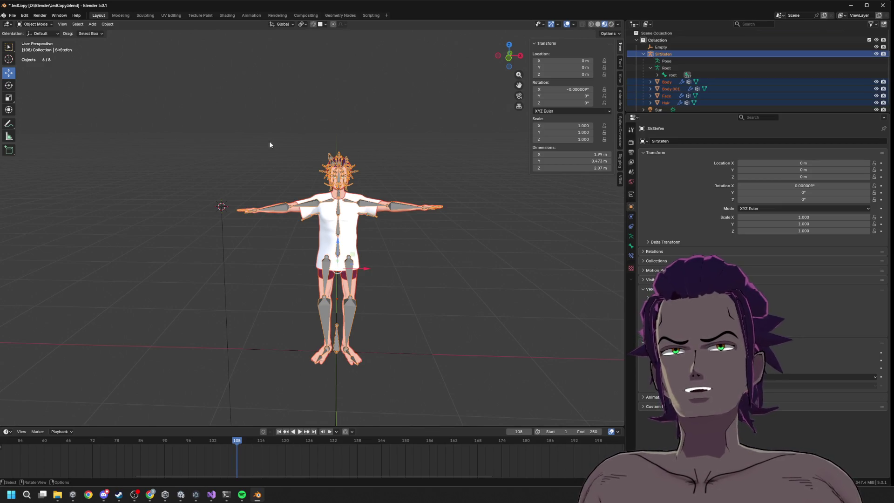
{"action": "left_click", "coordinate": [13, 15]}
{"action": "mouse_move", "coordinate": [40, 122]}
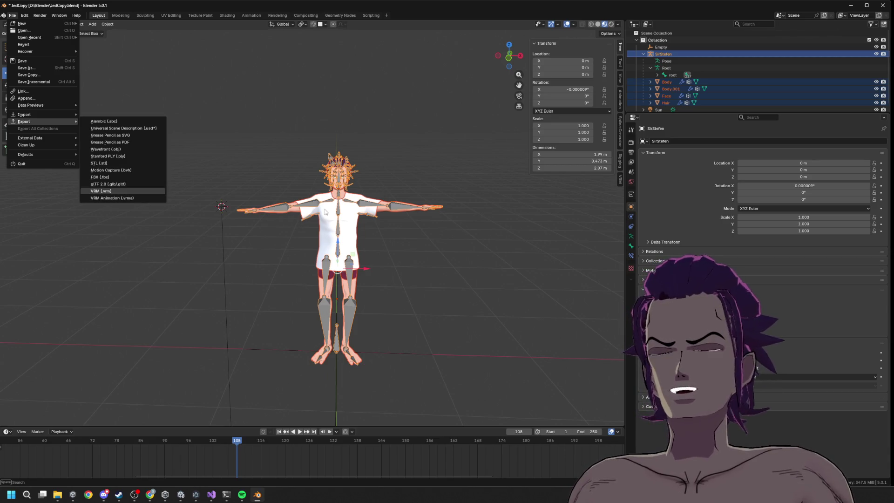
{"action": "key", "text": "Return"}
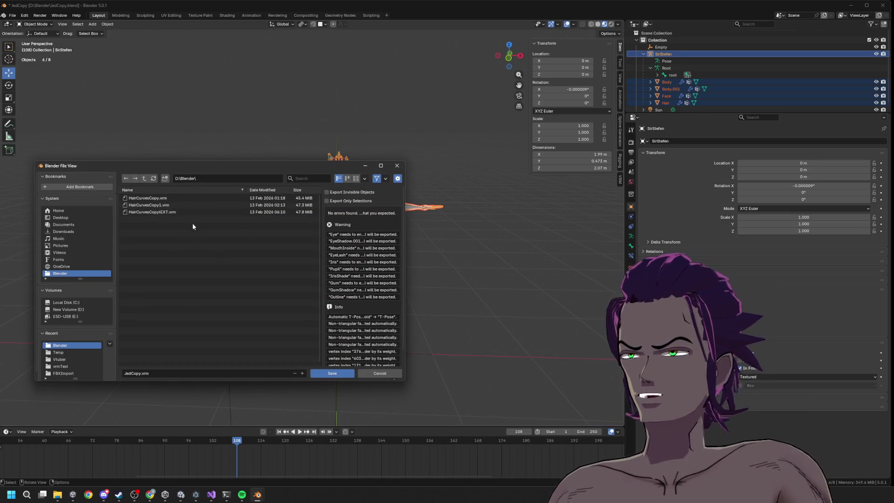
{"action": "left_click", "coordinate": [140, 372]}
{"action": "type", "text": "NewShirt"}
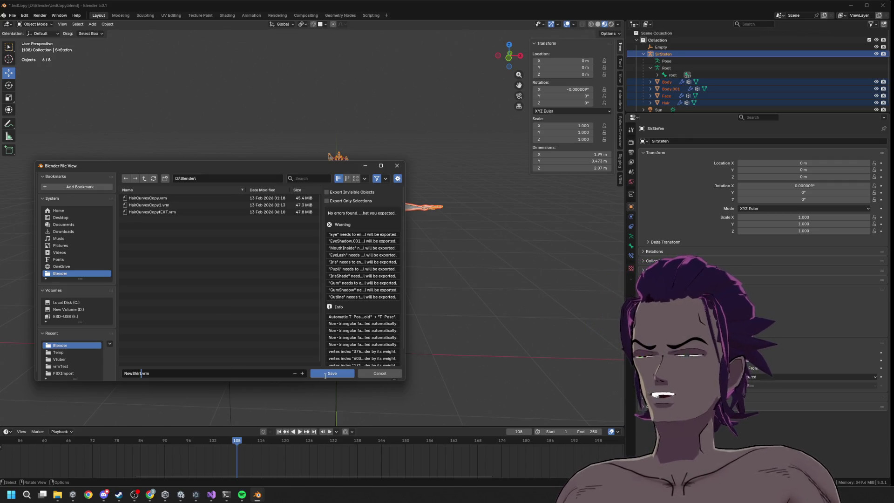
{"action": "left_click", "coordinate": [370, 371]}
{"action": "left_click", "coordinate": [347, 373]}
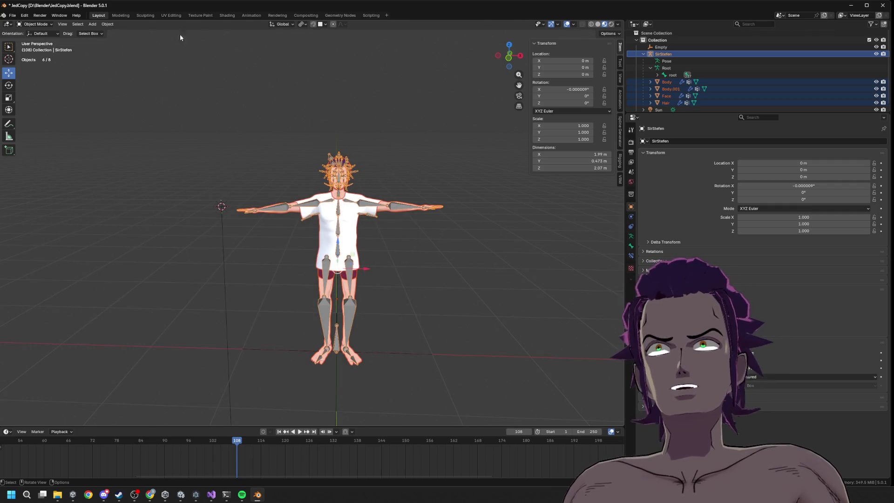
Select the SirStefen rig with its whole hierarchy in the Outliner.
{"action": "left_click", "coordinate": [664, 47]}
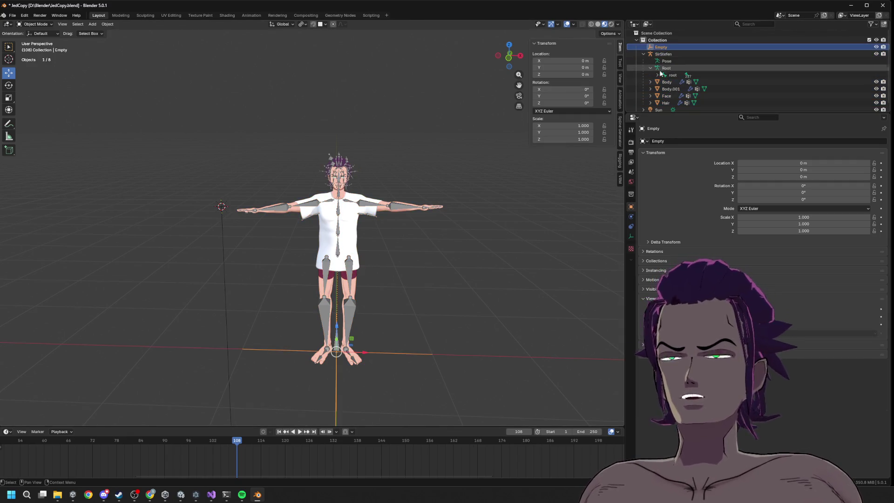
{"action": "scroll", "coordinate": [680, 60], "scroll_direction": "down", "scroll_amount": 1}
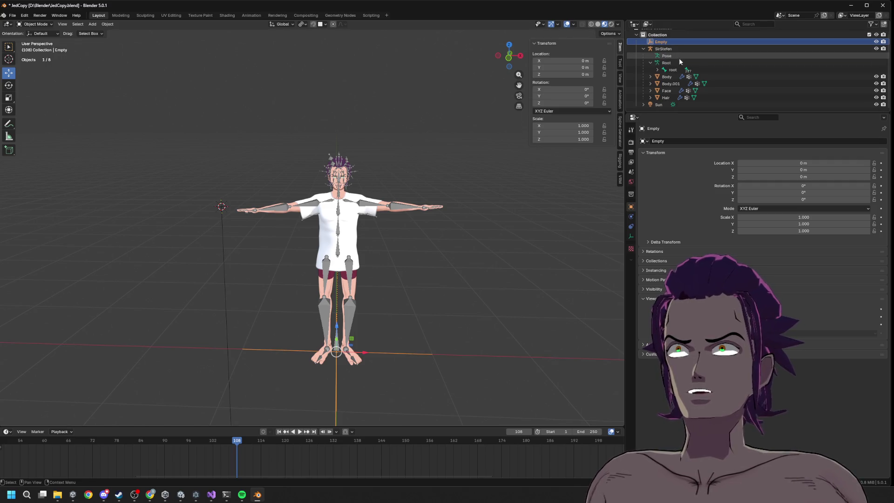
{"action": "left_click", "coordinate": [666, 48]}
{"action": "right_click", "coordinate": [669, 49]}
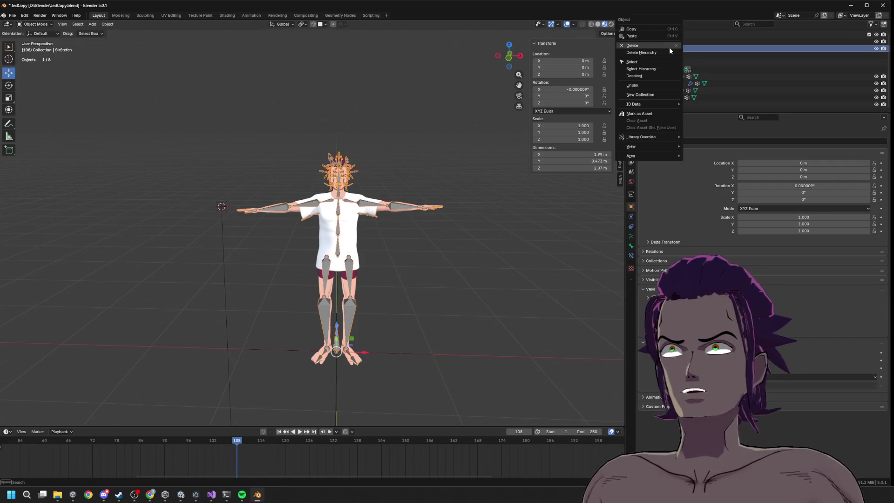
{"action": "left_click", "coordinate": [647, 69]}
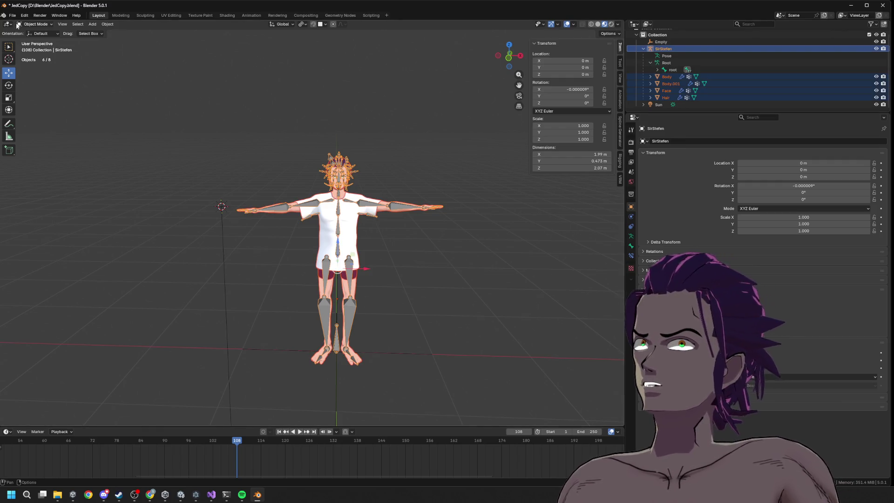
Export the selection as ShirtCopy.vrm to D:\Blender, then move to the Unity editor.
{"action": "left_click", "coordinate": [12, 15]}
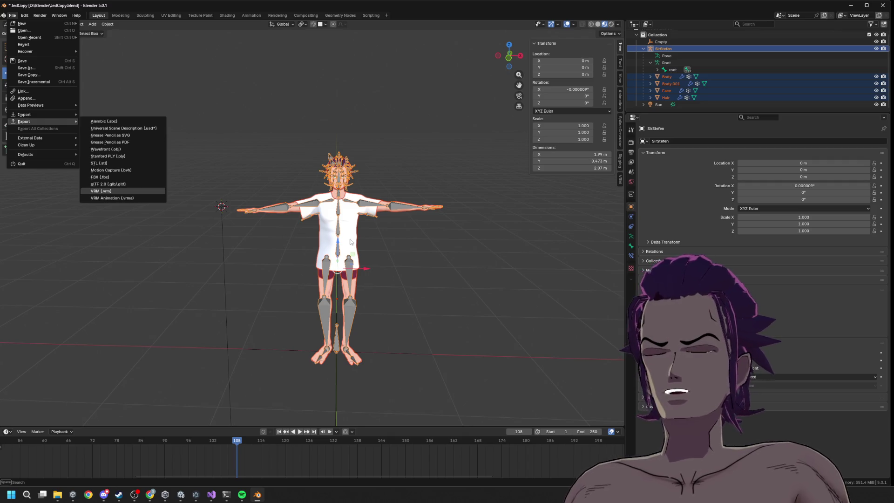
{"action": "key", "text": "Return"}
{"action": "left_click", "coordinate": [142, 373]}
{"action": "type", "text": "ShirtC"}
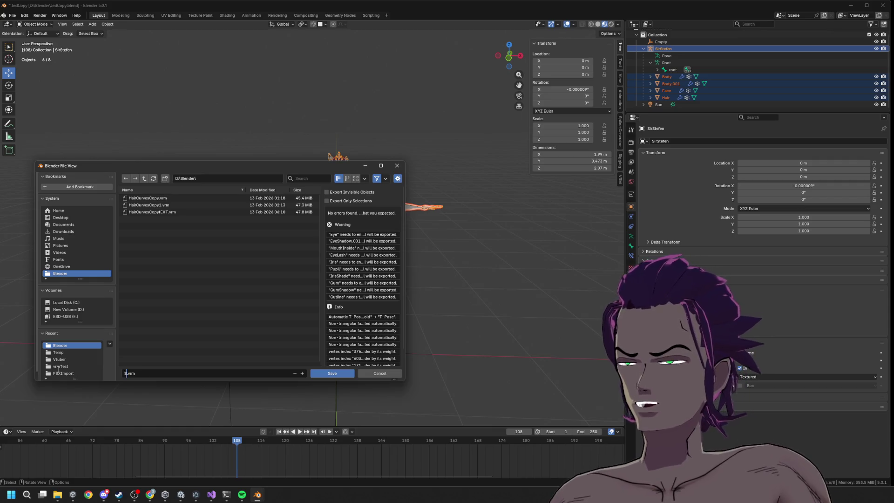
{"action": "type", "text": "opy"}
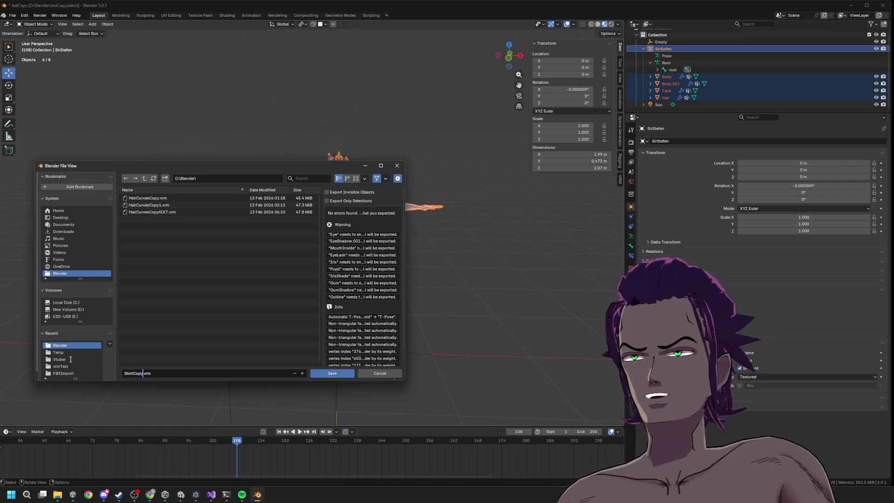
{"action": "left_click", "coordinate": [336, 374]}
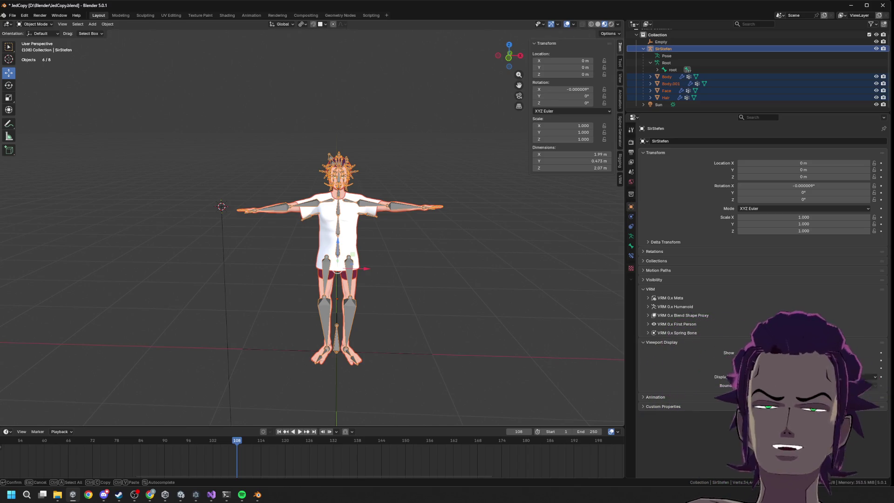
{"action": "mouse_move", "coordinate": [198, 495]}
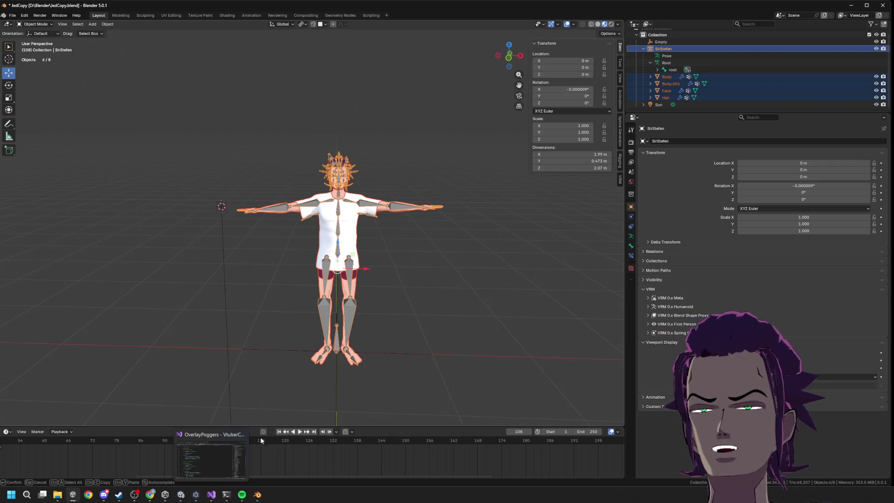
{"action": "left_click", "coordinate": [185, 494]}
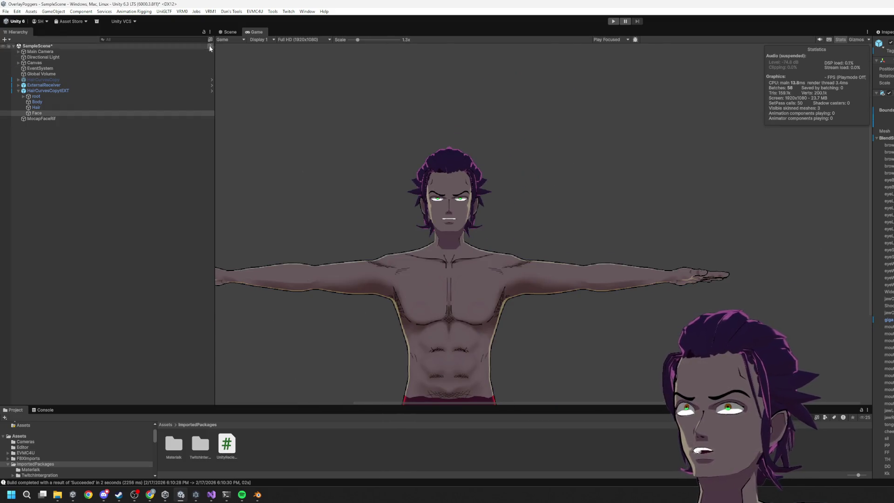
Show the Scene view, deselect Face, orbit to a three-quarter view, and enlarge the Project panel.
{"action": "key", "text": "ctrl+1"}
{"action": "scroll", "coordinate": [468, 288], "scroll_direction": "down", "scroll_amount": 10}
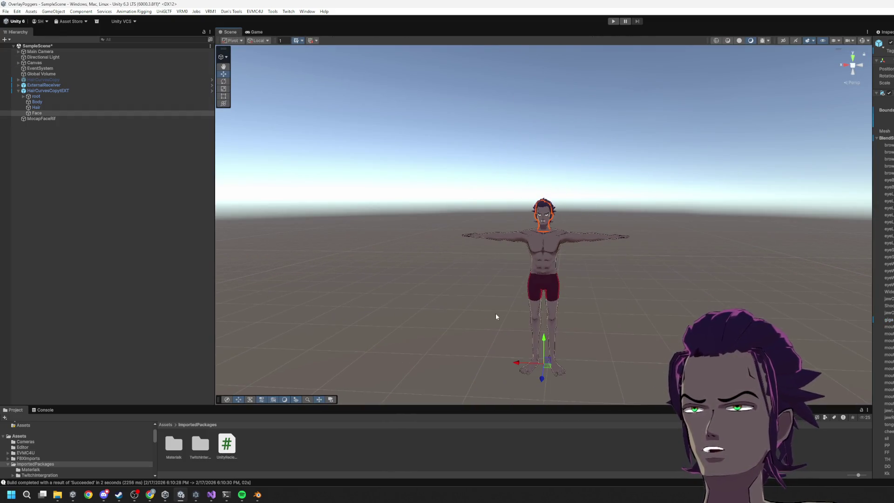
{"action": "left_click", "coordinate": [576, 243]}
{"action": "left_click_drag", "start_coordinate": [576, 262], "coordinate": [665, 278]}
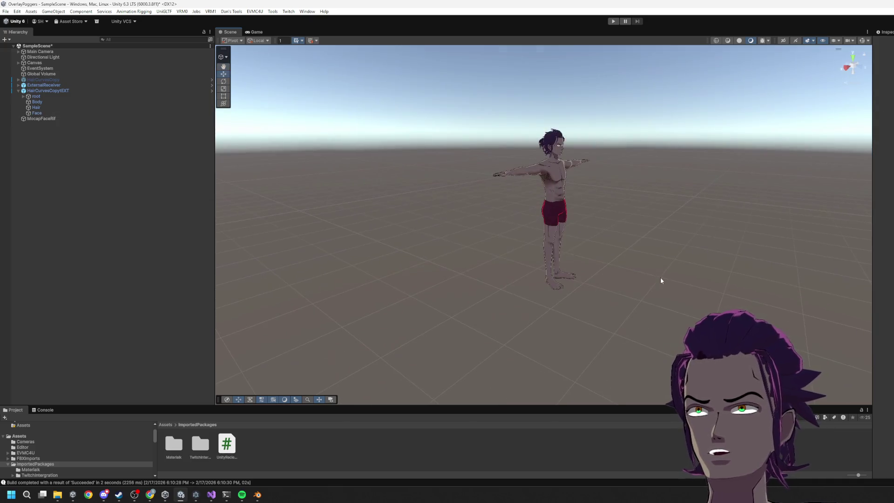
{"action": "mouse_move", "coordinate": [294, 406]}
{"action": "left_mouse_down"}
{"action": "mouse_move", "coordinate": [342, 261]}
{"action": "mouse_move", "coordinate": [342, 275]}
{"action": "left_mouse_up"}
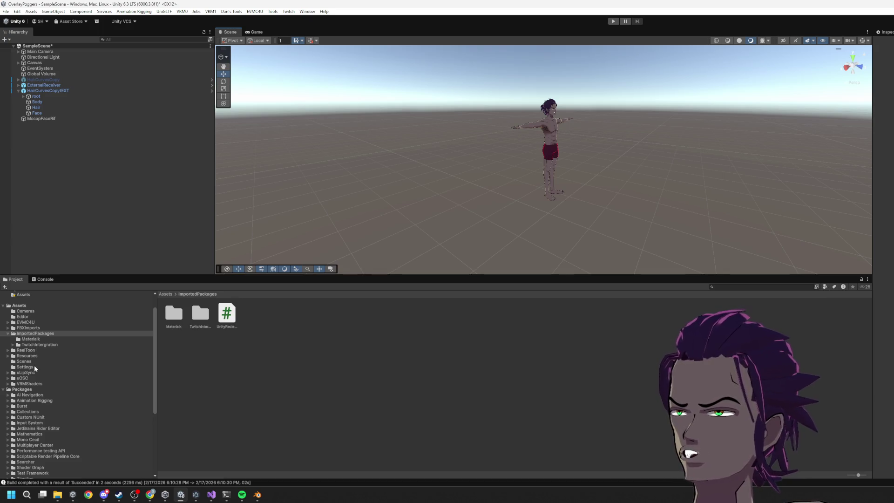
Create a folder named Shirt in Assets/FBXImports/Vtuber and open it.
{"action": "left_click", "coordinate": [25, 322]}
{"action": "left_click", "coordinate": [28, 328]}
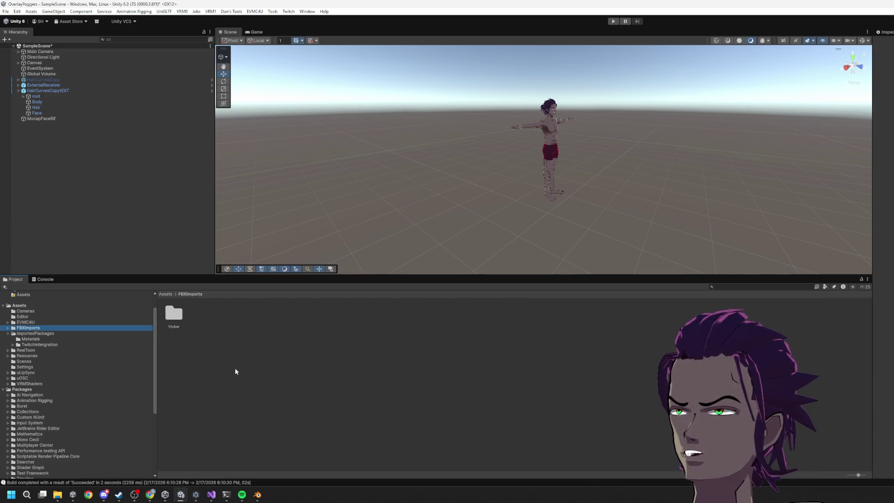
{"action": "right_click", "coordinate": [288, 364]}
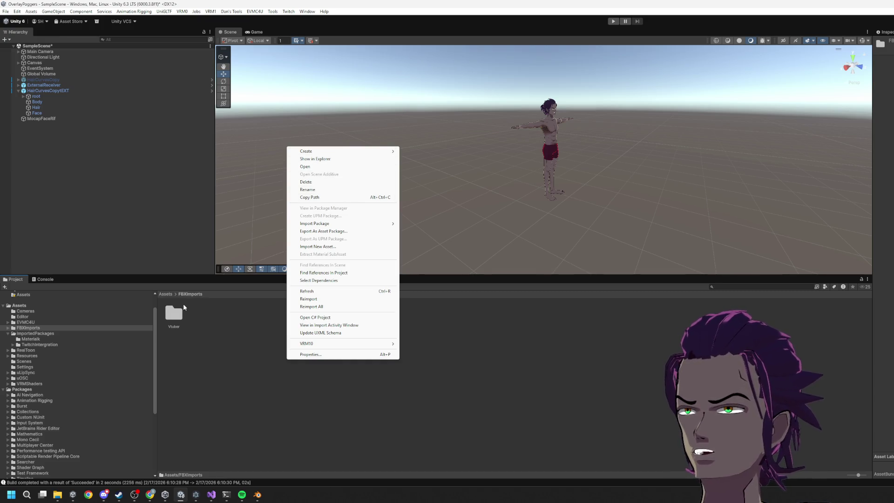
{"action": "left_click", "coordinate": [305, 166]}
{"action": "right_click", "coordinate": [329, 348]}
{"action": "mouse_move", "coordinate": [380, 131]}
{"action": "left_click", "coordinate": [484, 133]}
{"action": "type", "text": "Shirt"}
{"action": "key", "text": "Return"}
{"action": "double_click", "coordinate": [201, 313]}
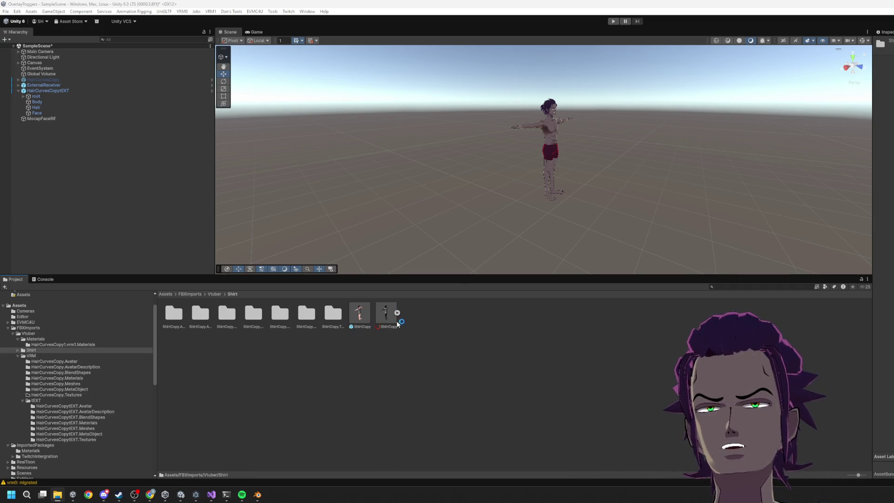
Drag the ShirtCopy prefab from the Shirt folder into the scene beside the avatar.
{"action": "left_click", "coordinate": [365, 321]}
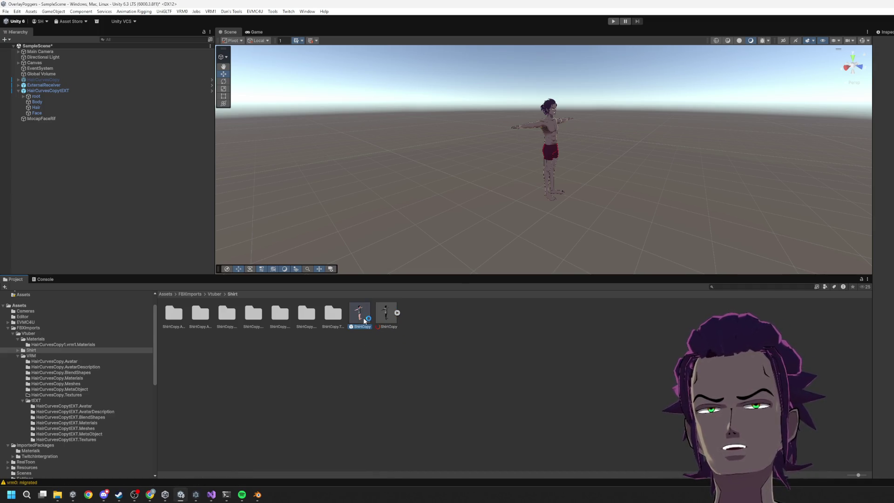
{"action": "left_click", "coordinate": [383, 316]}
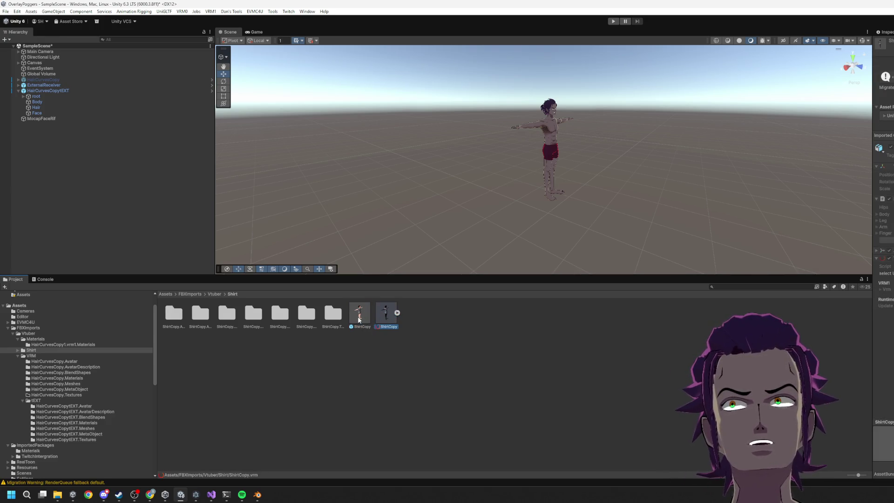
{"action": "left_click", "coordinate": [359, 319]}
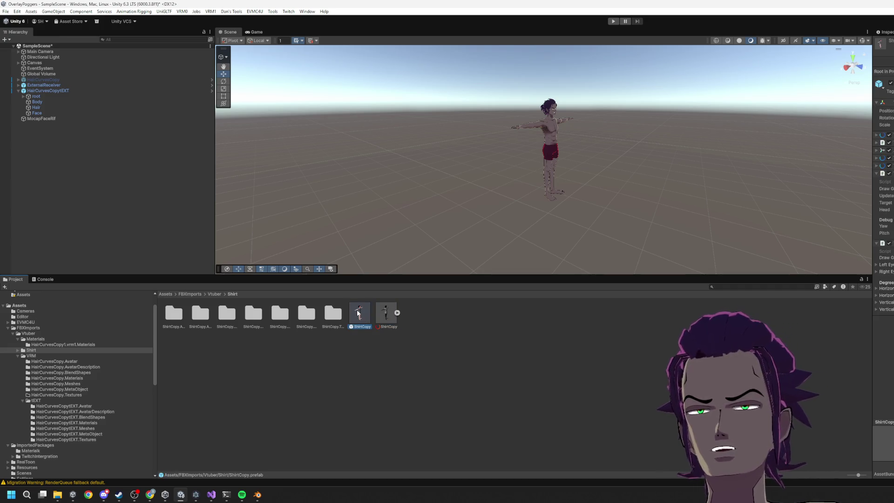
{"action": "mouse_move", "coordinate": [359, 315]}
{"action": "left_mouse_down"}
{"action": "mouse_move", "coordinate": [489, 186]}
{"action": "mouse_move", "coordinate": [527, 209]}
{"action": "mouse_move", "coordinate": [621, 227]}
{"action": "mouse_move", "coordinate": [657, 208]}
{"action": "mouse_move", "coordinate": [638, 194]}
{"action": "mouse_move", "coordinate": [636, 210]}
{"action": "mouse_move", "coordinate": [567, 242]}
{"action": "left_mouse_up"}
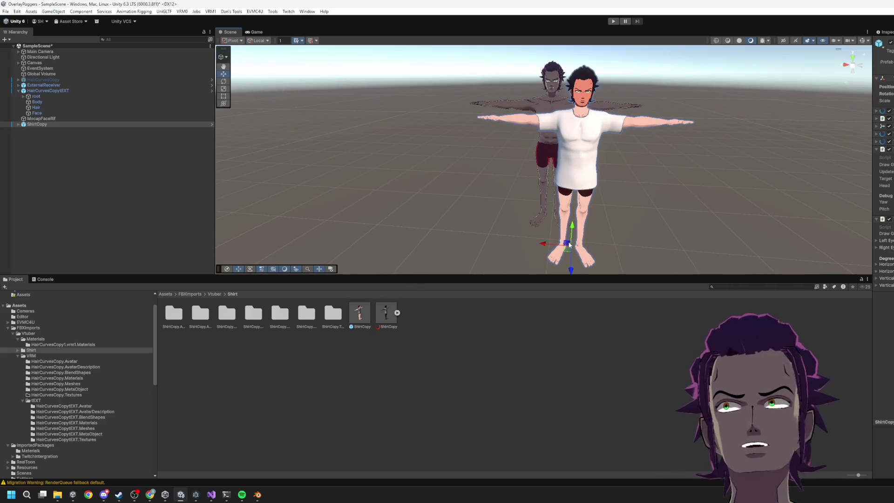
Check the VRM blend shape proxy settings in Blender, then return to Unity.
{"action": "left_click", "coordinate": [257, 494]}
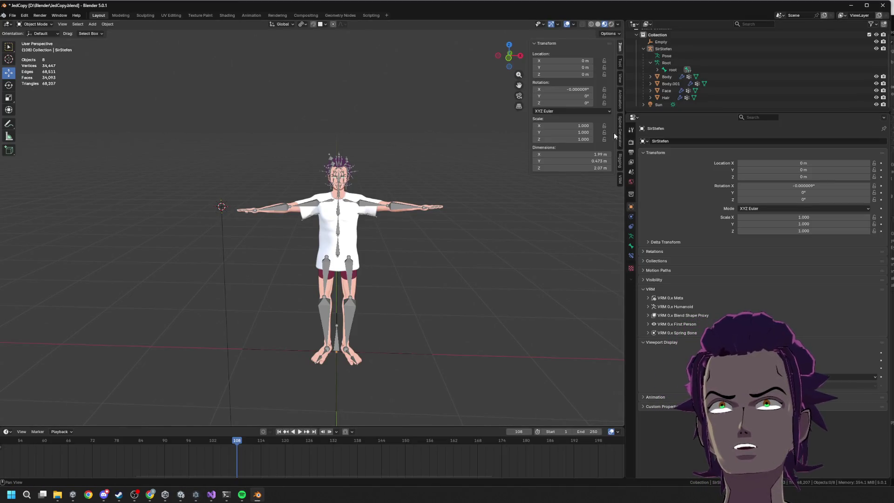
{"action": "left_click", "coordinate": [619, 181]}
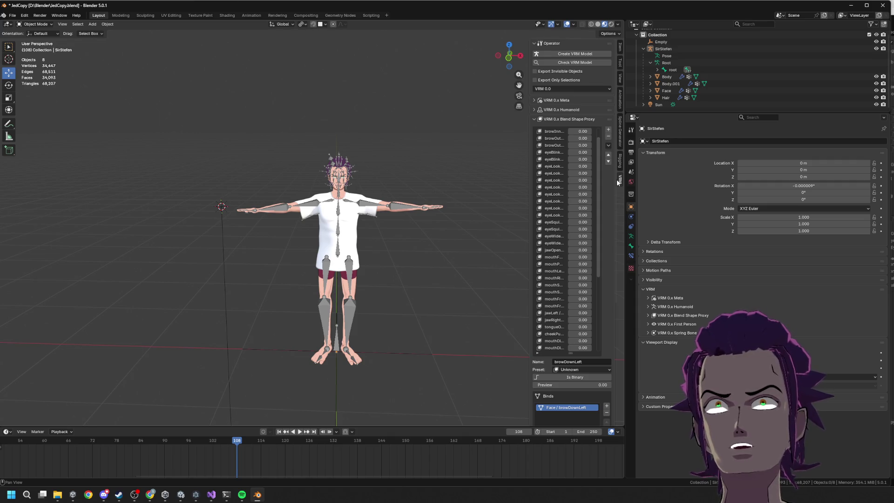
{"action": "key", "text": "alt+Tab"}
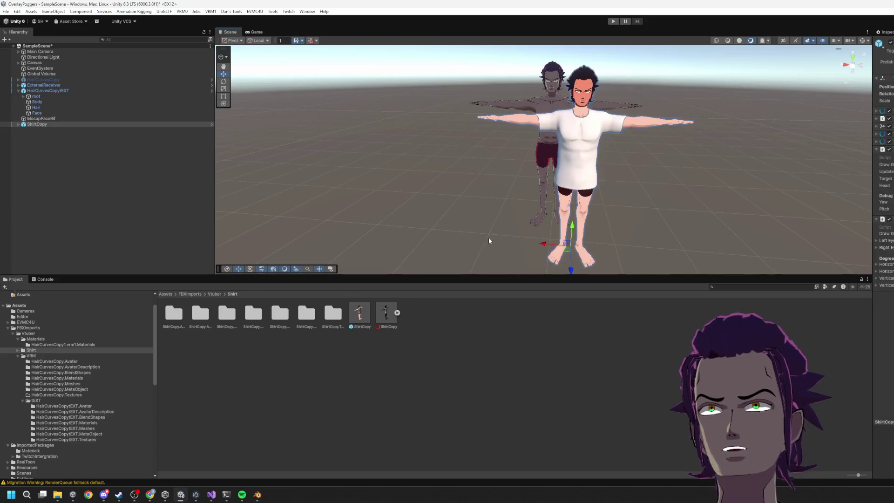
Expand ShirtCopy, select its root and apply Animation Rigging > Rig Setup.
{"action": "scroll", "coordinate": [561, 146], "scroll_direction": "up", "scroll_amount": 2}
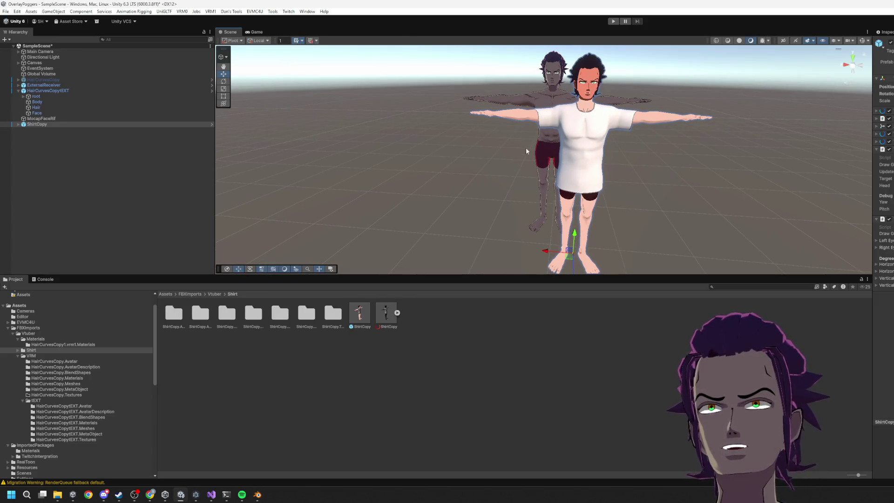
{"action": "mouse_move", "coordinate": [526, 151]}
{"action": "left_mouse_down"}
{"action": "mouse_move", "coordinate": [665, 146]}
{"action": "mouse_move", "coordinate": [661, 138]}
{"action": "left_mouse_up"}
{"action": "mouse_move", "coordinate": [588, 157]}
{"action": "left_mouse_down"}
{"action": "mouse_move", "coordinate": [617, 113]}
{"action": "mouse_move", "coordinate": [576, 156]}
{"action": "left_mouse_up"}
{"action": "left_click", "coordinate": [557, 119]}
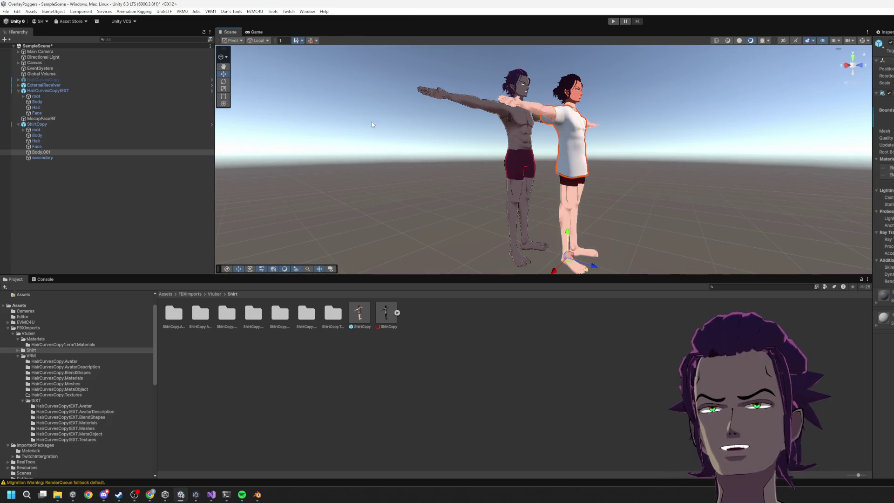
{"action": "left_click", "coordinate": [41, 130]}
{"action": "right_click", "coordinate": [41, 131]}
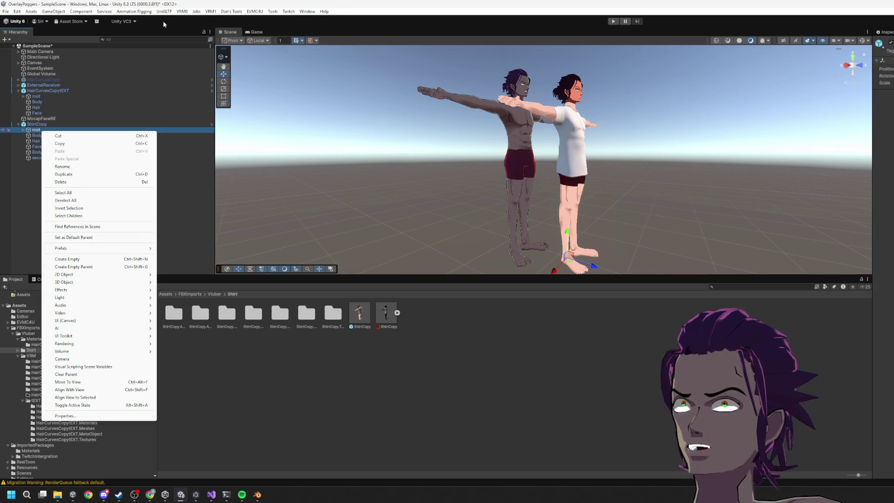
{"action": "left_click", "coordinate": [134, 11]}
{"action": "left_click", "coordinate": [136, 54]}
Select the shoulder.R.003 and shoulder.R.002 bones and check their rotation values.
{"action": "scroll", "coordinate": [544, 158], "scroll_direction": "up", "scroll_amount": 5}
{"action": "left_click_drag", "start_coordinate": [544, 159], "coordinate": [516, 138]}
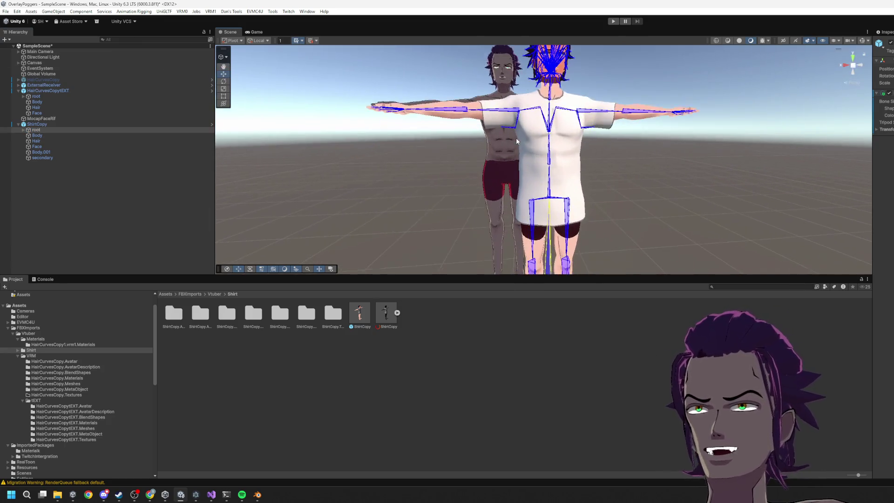
{"action": "scroll", "coordinate": [491, 123], "scroll_direction": "up", "scroll_amount": 5}
{"action": "left_click", "coordinate": [486, 117]}
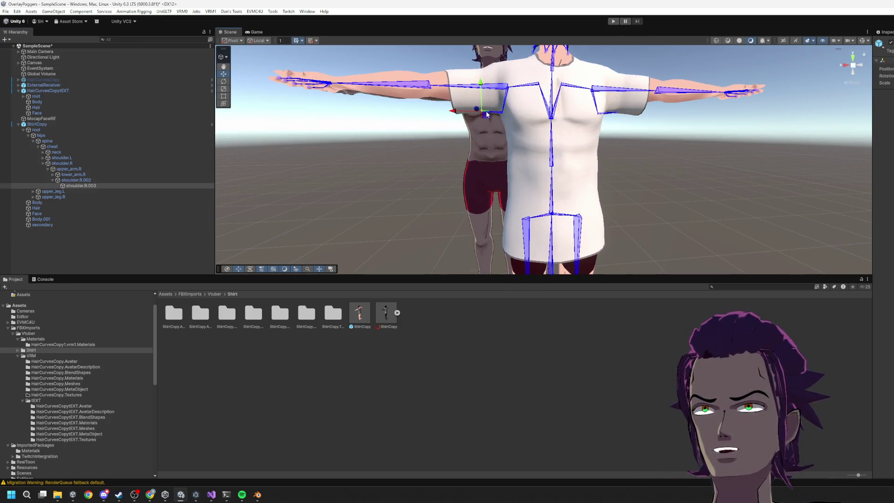
{"action": "key", "text": "t"}
{"action": "left_click", "coordinate": [489, 116]}
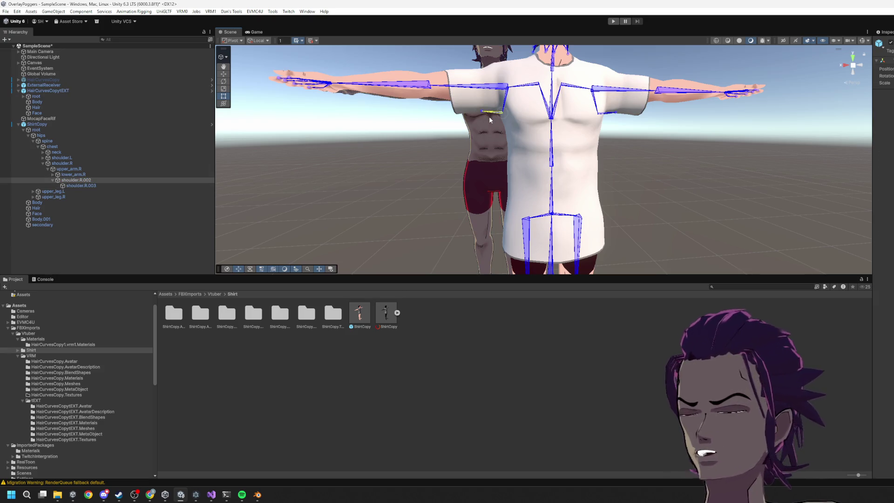
{"action": "left_click", "coordinate": [95, 186]}
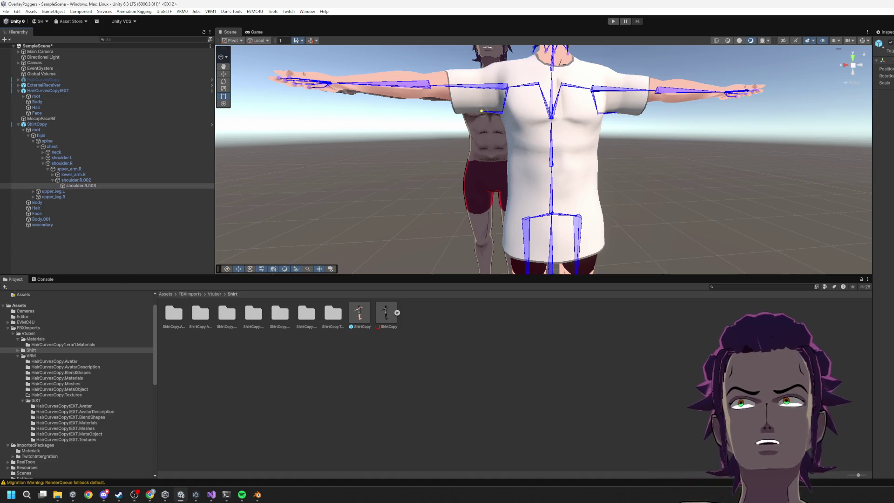
{"action": "left_click", "coordinate": [887, 76]}
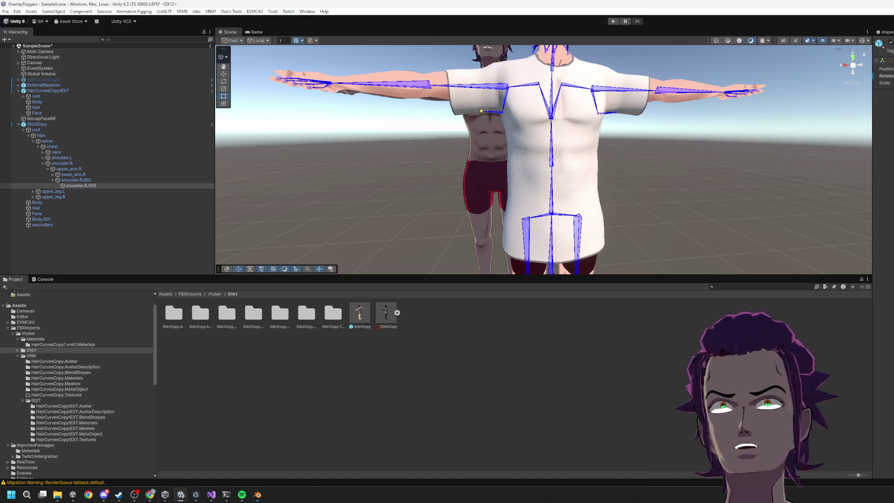
{"action": "scroll", "coordinate": [587, 159], "scroll_direction": "down", "scroll_amount": 2}
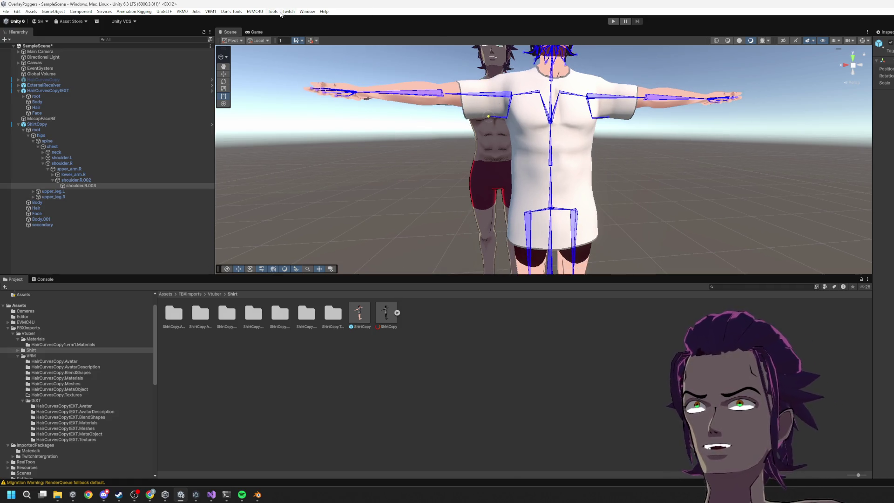
Open the Package Manager from the Window menu.
{"action": "left_click", "coordinate": [307, 11]}
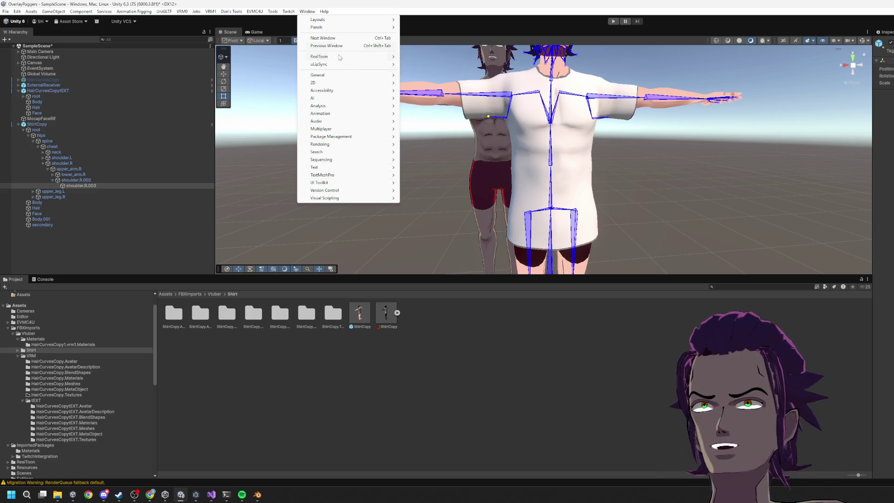
{"action": "mouse_move", "coordinate": [326, 57]}
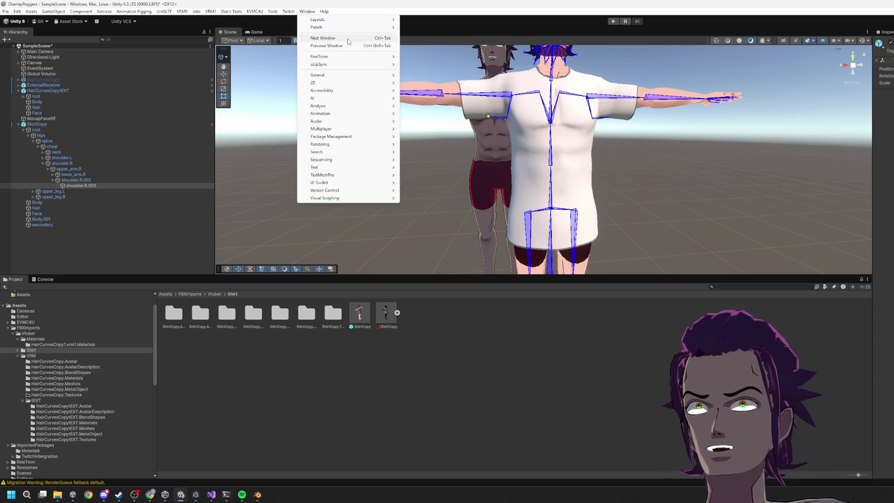
{"action": "mouse_move", "coordinate": [340, 137]}
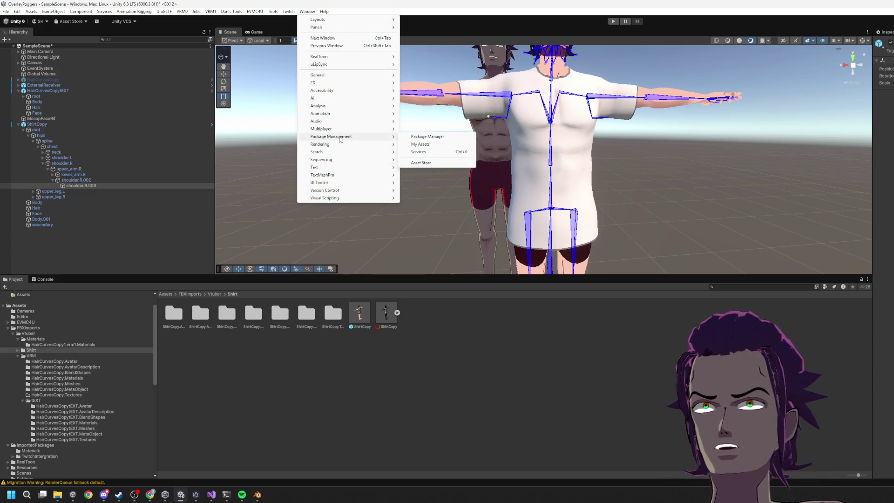
{"action": "left_click", "coordinate": [421, 137]}
Find EZSoftBone under My Assets, download it and import version 1.6.0.
{"action": "left_click", "coordinate": [440, 176]}
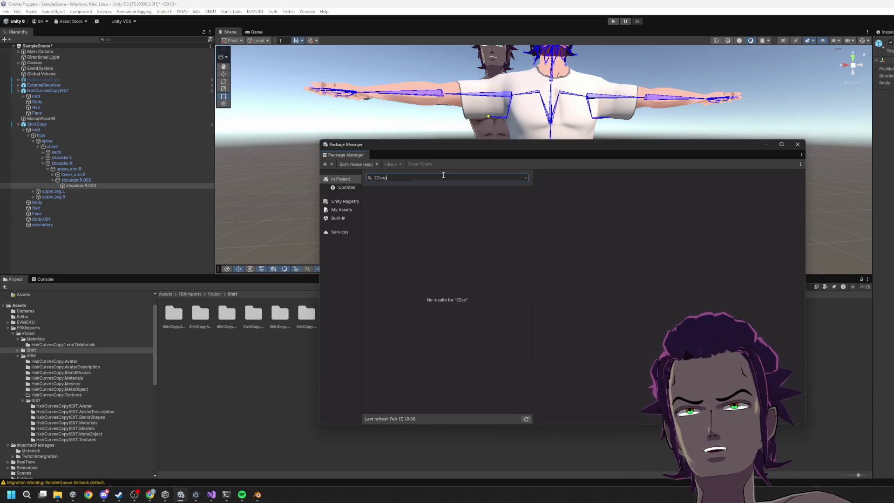
{"action": "left_click", "coordinate": [341, 210]}
{"action": "type", "text": "EX"}
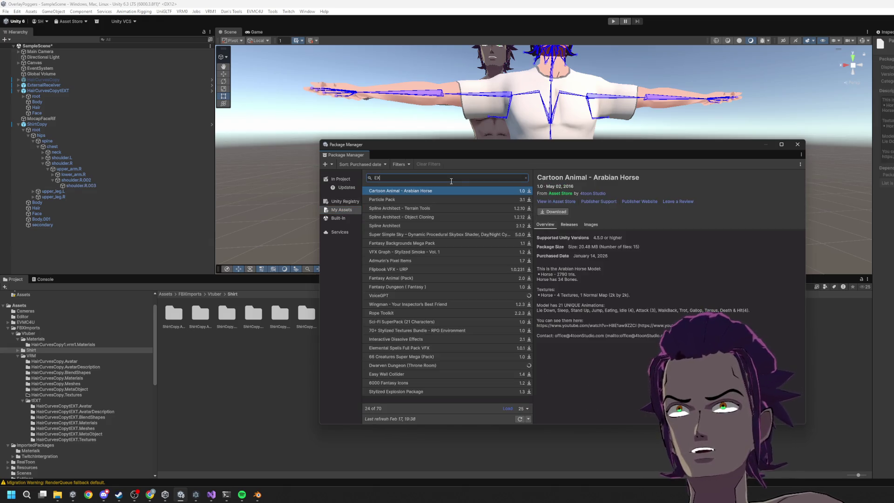
{"action": "type", "text": "S"}
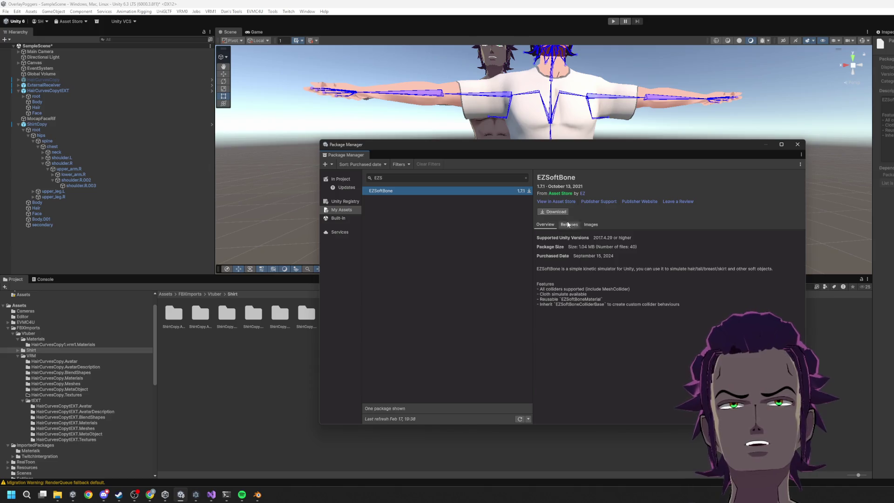
{"action": "left_click", "coordinate": [562, 213]}
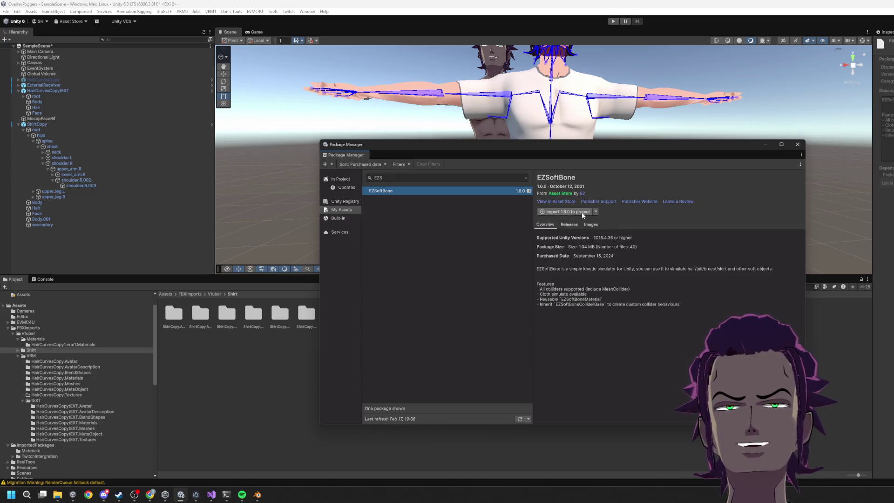
{"action": "left_click", "coordinate": [578, 214]}
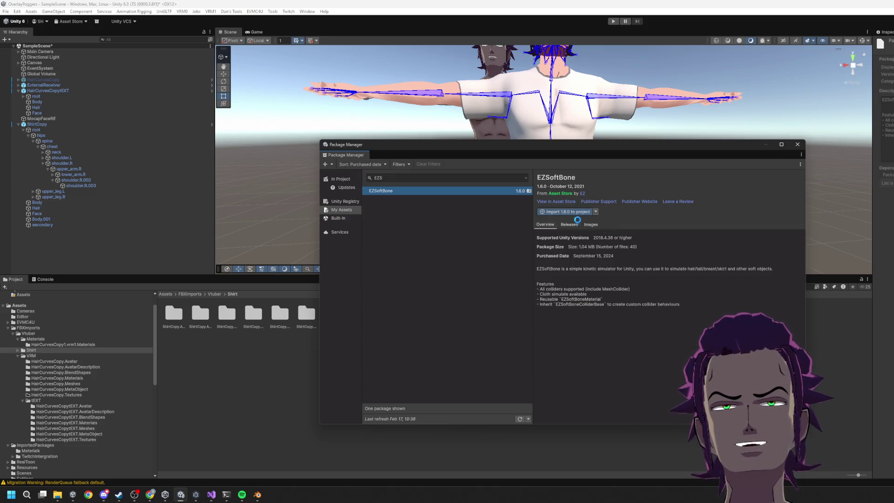
{"action": "left_click", "coordinate": [238, 378]}
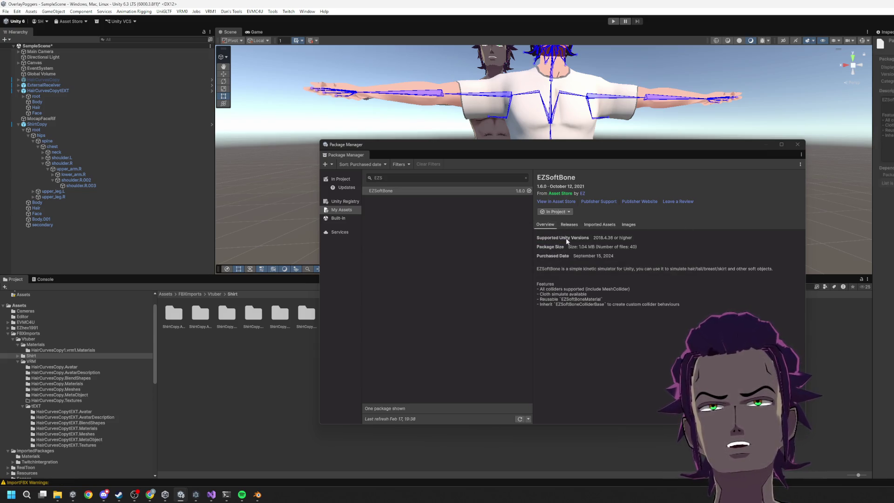
{"action": "left_click", "coordinate": [797, 144]}
{"action": "scroll", "coordinate": [597, 220], "scroll_direction": "up", "scroll_amount": 2}
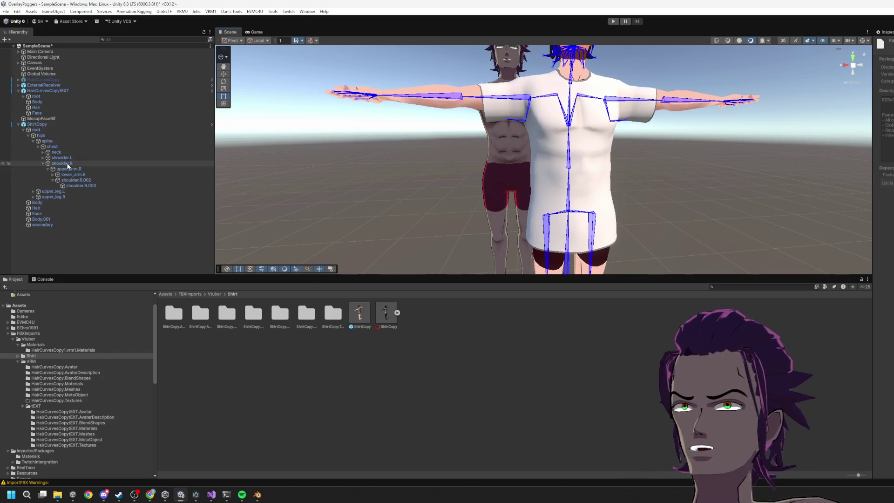
Add a Root Bones entry on ShirtCopy's EZ Soft Bone and assign shoulder.R.002, then locate shoulder.L.002.
{"action": "left_click", "coordinate": [49, 125]}
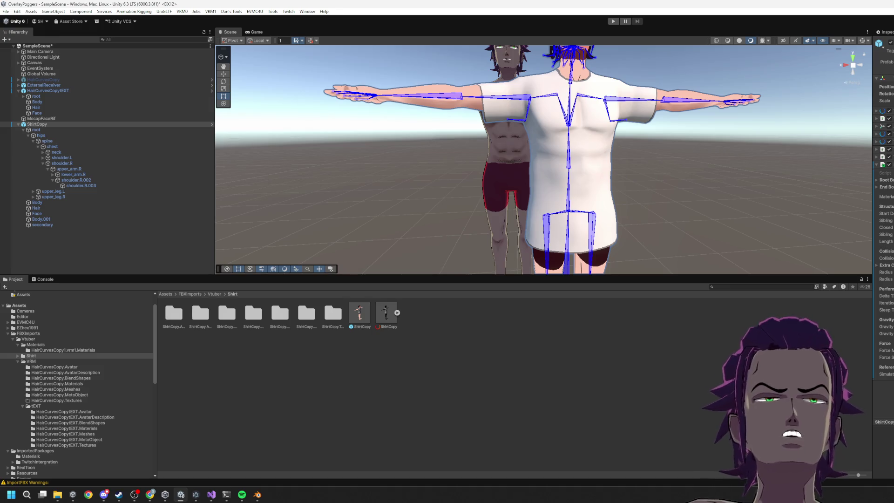
{"action": "left_click", "coordinate": [877, 181]}
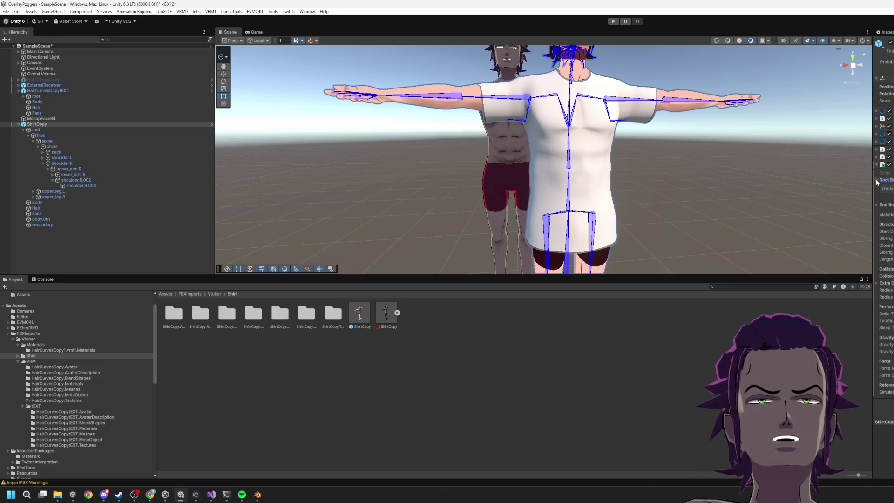
{"action": "left_click", "coordinate": [890, 189]}
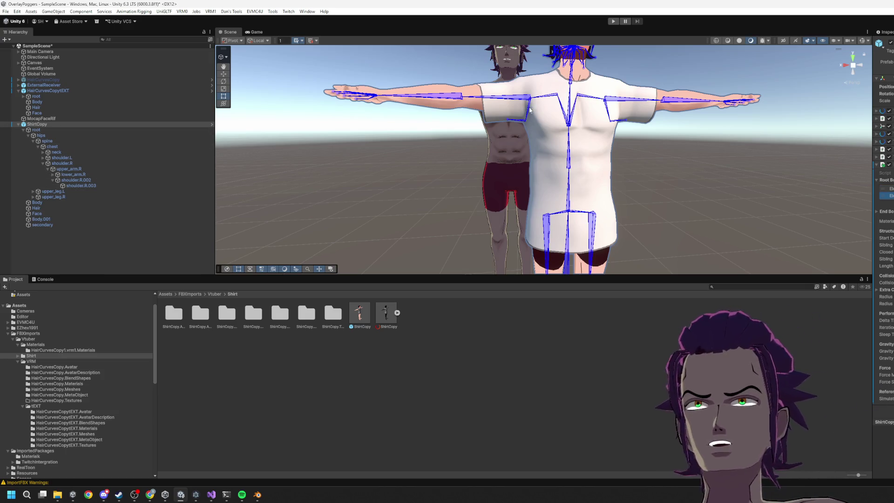
{"action": "left_click", "coordinate": [94, 181]}
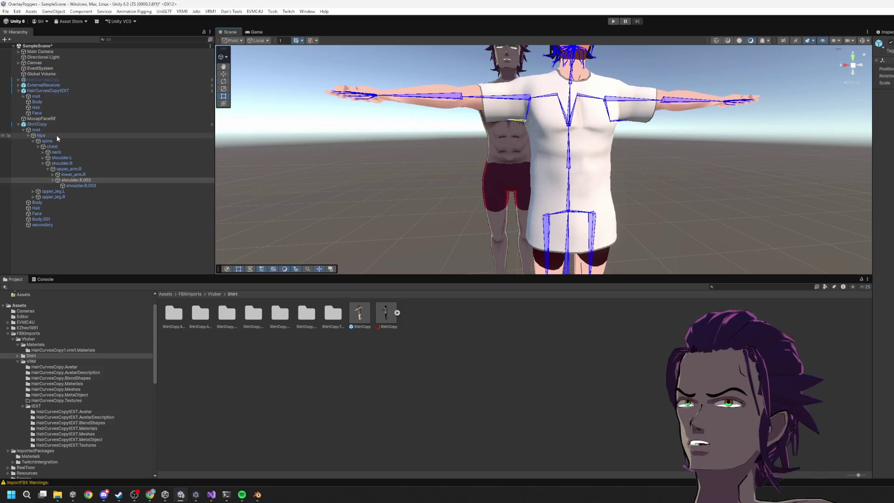
{"action": "left_click", "coordinate": [135, 124]}
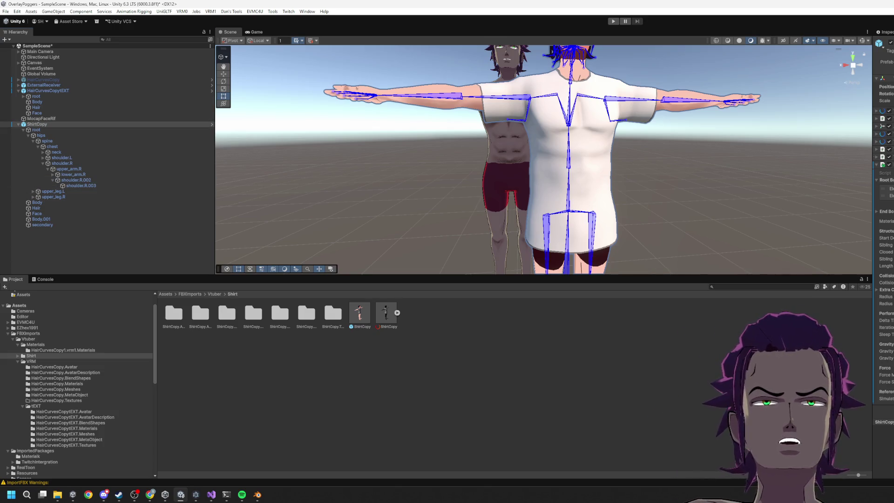
{"action": "left_click", "coordinate": [608, 120]}
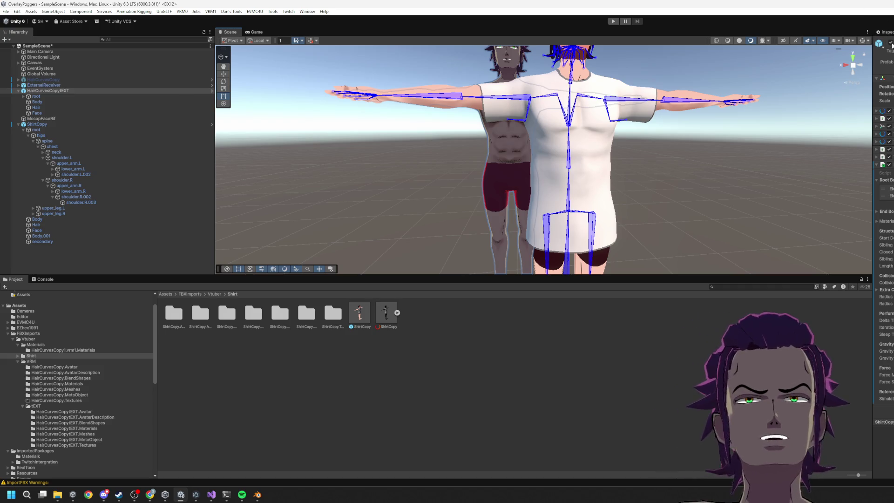
Keep ShirtCopy active and deactivate the HairCurvesCopytEXT avatar.
{"action": "key", "text": "alt+shift+a"}
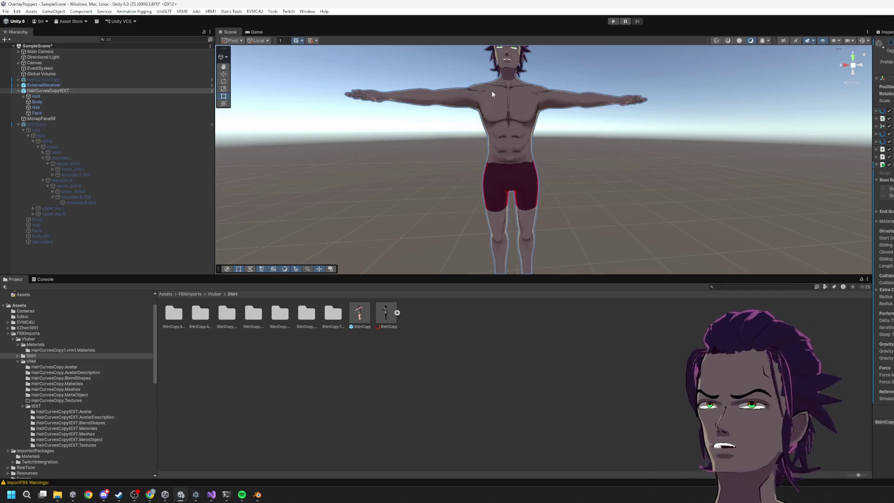
{"action": "left_click", "coordinate": [890, 43]}
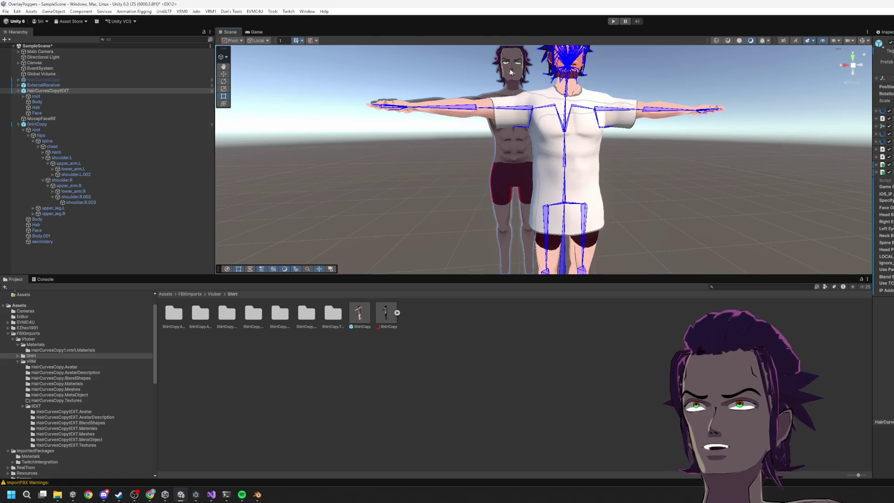
{"action": "left_click", "coordinate": [57, 91]}
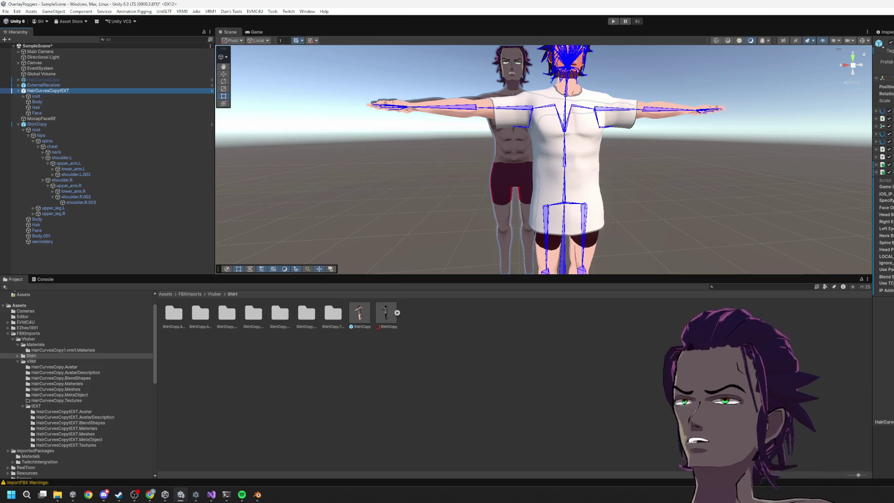
{"action": "left_click", "coordinate": [890, 43]}
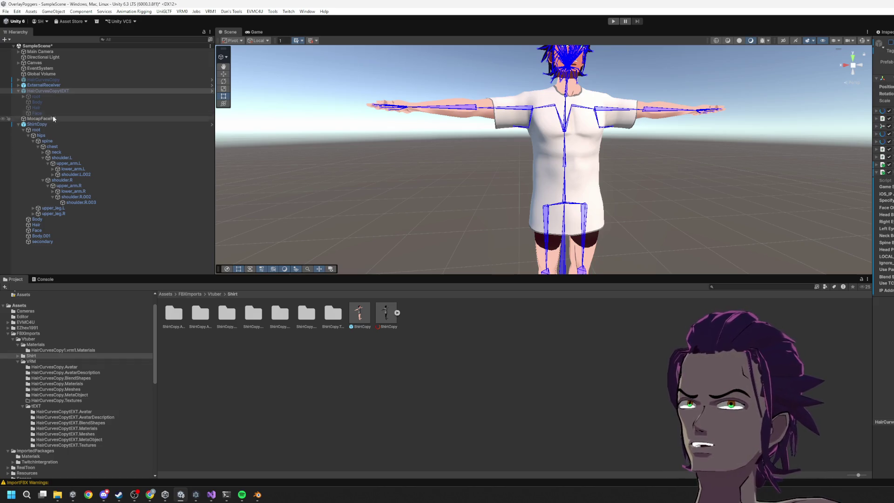
Inspect the ExternalReceiver component, then start Play mode.
{"action": "left_click", "coordinate": [46, 85]}
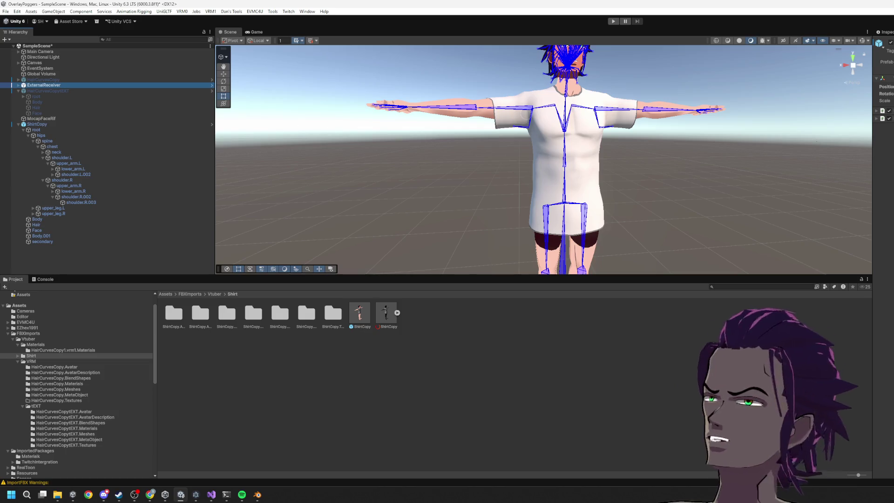
{"action": "left_click", "coordinate": [877, 118]}
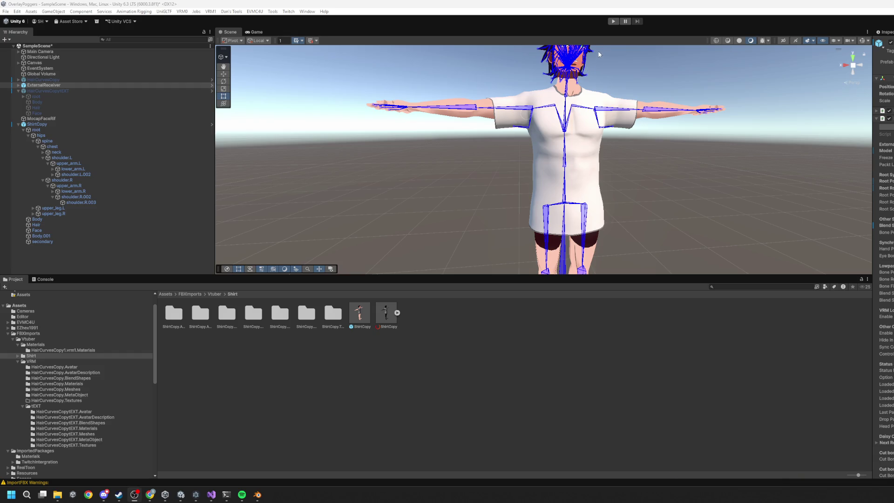
{"action": "left_click", "coordinate": [613, 22]}
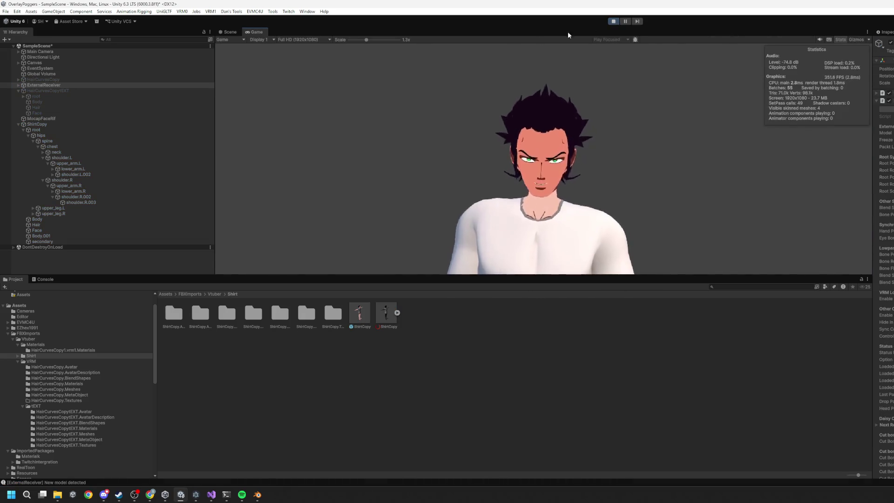
Switch to the Scene tab while the scene is still playing.
{"action": "left_click", "coordinate": [228, 32]}
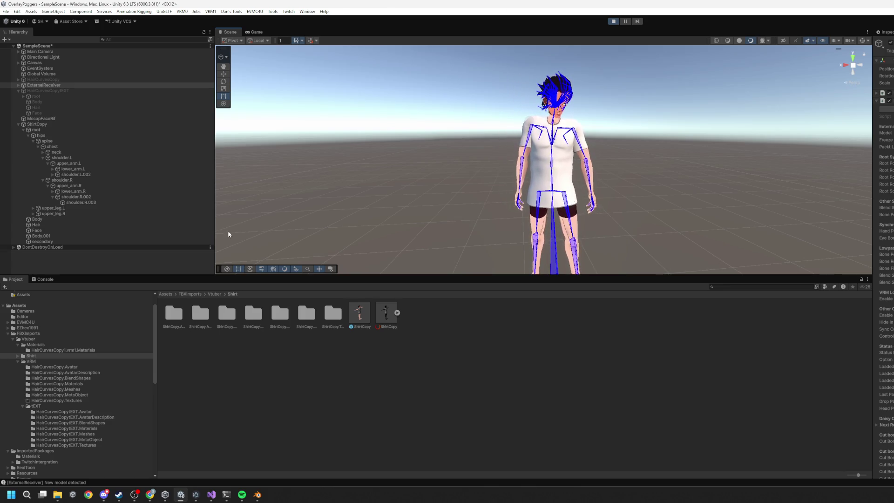
Stop play, open Script Execution Order, move EZSoftBone to the end and apply.
{"action": "left_click", "coordinate": [612, 21]}
{"action": "left_click", "coordinate": [17, 12]}
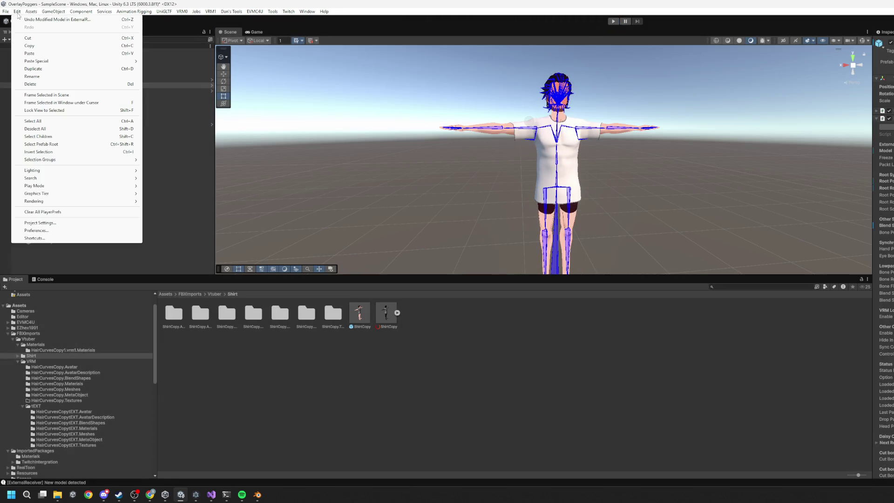
{"action": "left_click", "coordinate": [57, 223]}
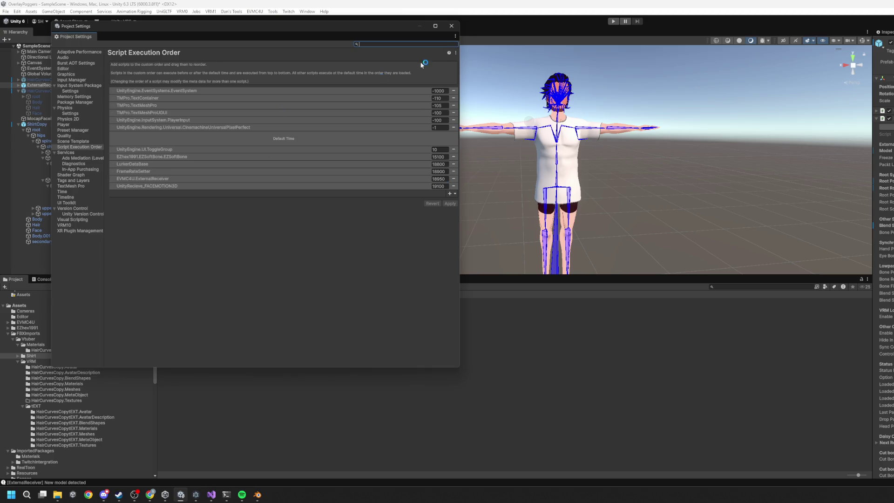
{"action": "mouse_move", "coordinate": [340, 31]}
{"action": "left_mouse_down"}
{"action": "mouse_move", "coordinate": [688, 37]}
{"action": "mouse_move", "coordinate": [604, 37]}
{"action": "left_mouse_up"}
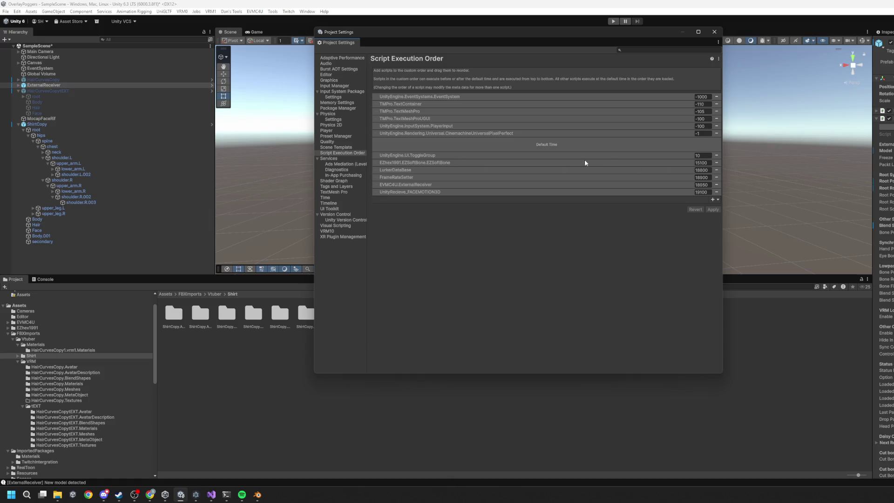
{"action": "left_click_drag", "start_coordinate": [419, 160], "coordinate": [423, 194]}
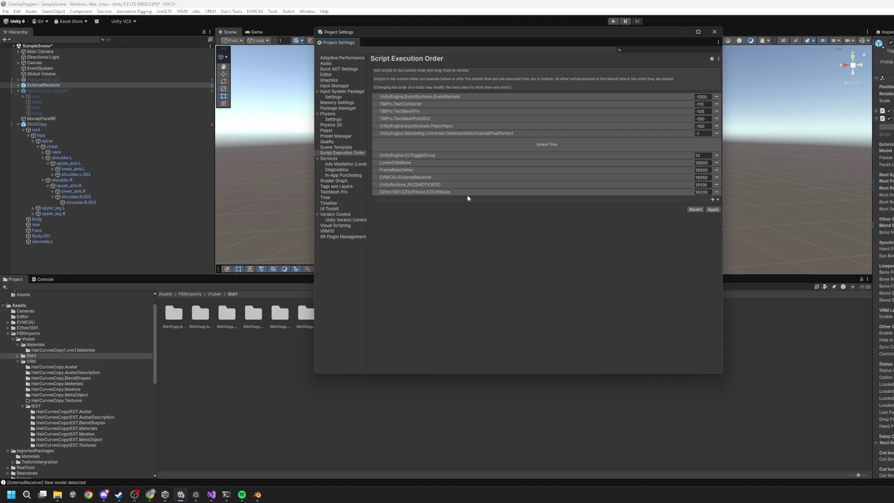
{"action": "left_click", "coordinate": [711, 210]}
Apply the EZSoftBone order at 19200 again and close Project Settings.
{"action": "left_click", "coordinate": [713, 201]}
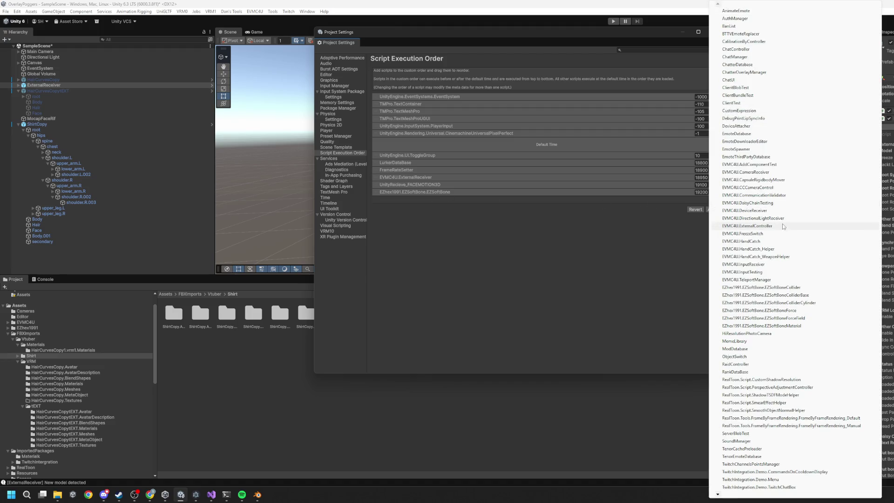
{"action": "left_click", "coordinate": [552, 299]}
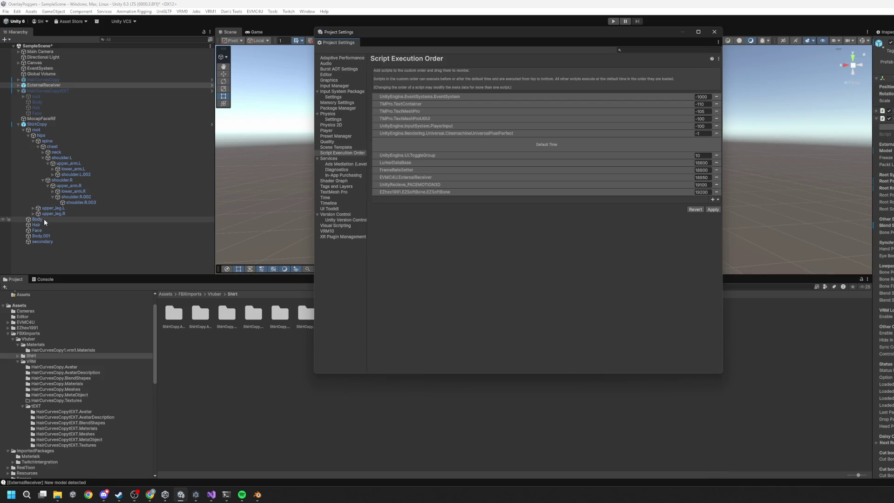
{"action": "left_click", "coordinate": [51, 124]}
{"action": "mouse_move", "coordinate": [51, 125]}
{"action": "left_mouse_down"}
{"action": "mouse_move", "coordinate": [529, 203]}
{"action": "mouse_move", "coordinate": [724, 196]}
{"action": "mouse_move", "coordinate": [645, 196]}
{"action": "left_mouse_up"}
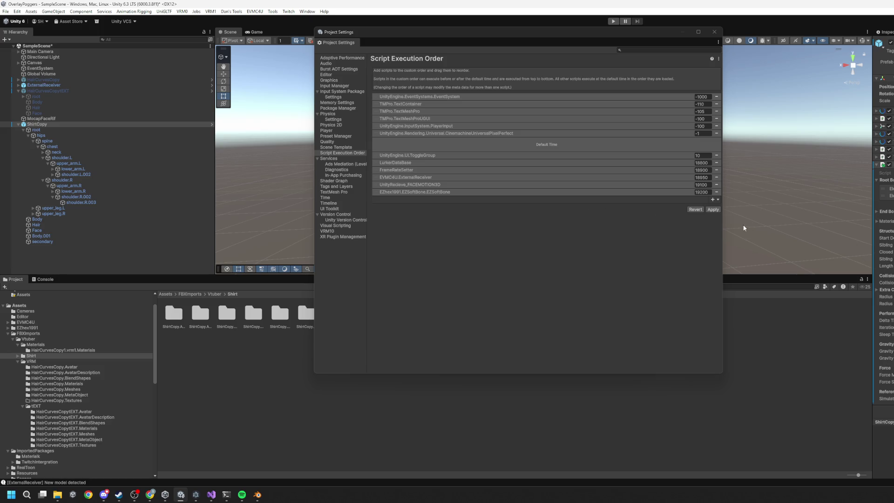
{"action": "left_click", "coordinate": [714, 209]}
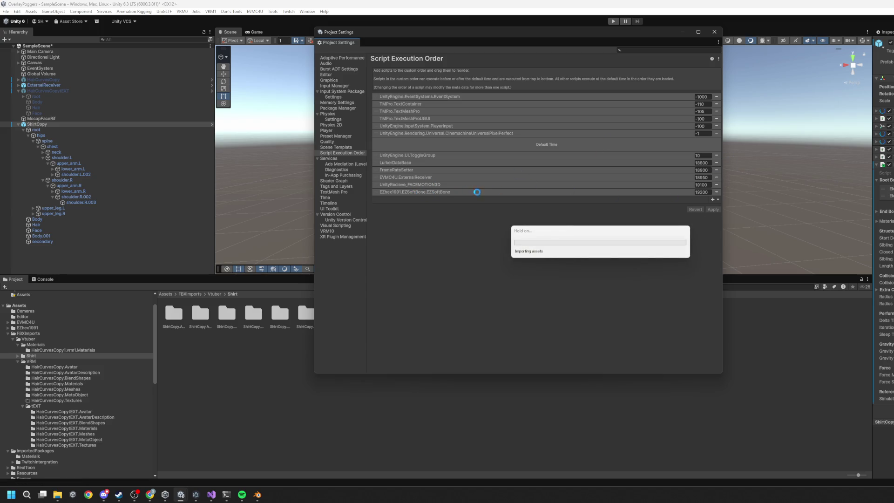
{"action": "left_click", "coordinate": [714, 32]}
Replay the scene, resize the Unity window beside Blender, and select ShirtCopy.
{"action": "left_click", "coordinate": [614, 21]}
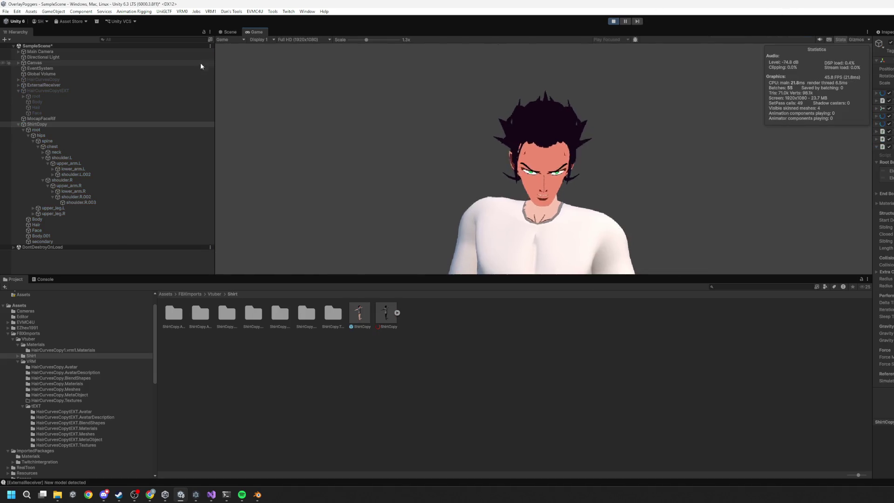
{"action": "left_click", "coordinate": [230, 31]}
{"action": "double_click", "coordinate": [586, 3]}
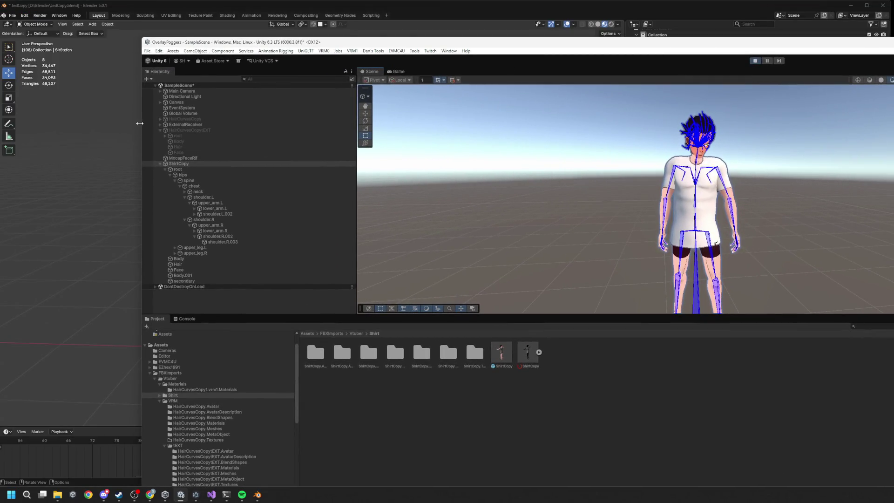
{"action": "mouse_move", "coordinate": [464, 42]}
{"action": "left_mouse_down"}
{"action": "mouse_move", "coordinate": [795, 42]}
{"action": "mouse_move", "coordinate": [685, 41]}
{"action": "mouse_move", "coordinate": [307, 5]}
{"action": "left_mouse_up"}
{"action": "mouse_move", "coordinate": [619, 5]}
{"action": "left_mouse_down"}
{"action": "mouse_move", "coordinate": [536, 12]}
{"action": "mouse_move", "coordinate": [639, 15]}
{"action": "left_mouse_up"}
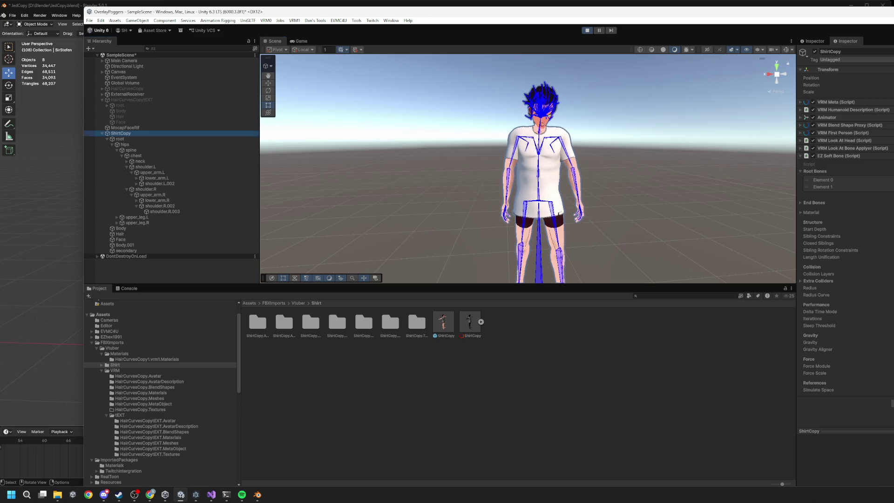
{"action": "left_click", "coordinate": [121, 133]}
{"action": "double_click", "coordinate": [753, 10]}
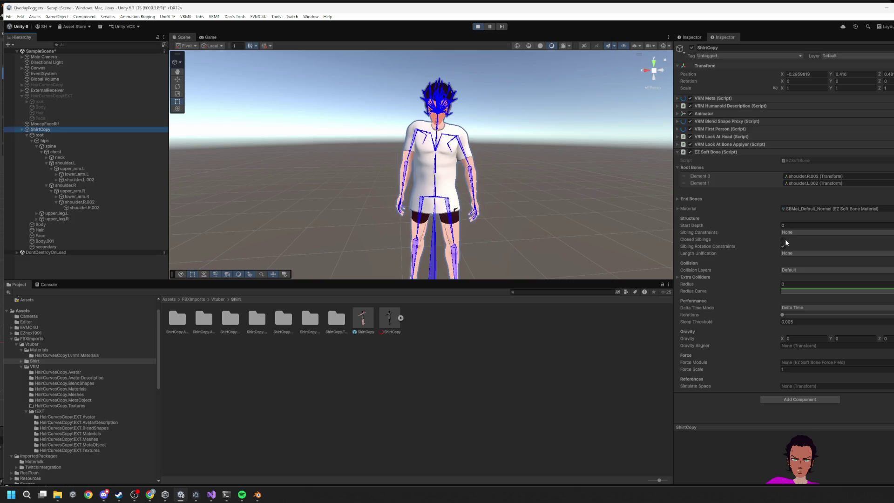
Review the soft-bone material settings, then disable Bone Renderer on root to hide the blue bones.
{"action": "left_click", "coordinate": [679, 209]}
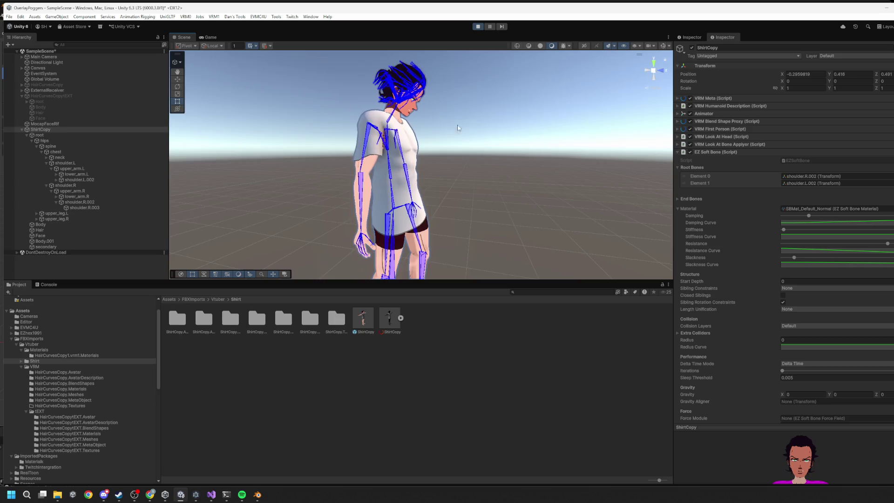
{"action": "left_click_drag", "start_coordinate": [453, 119], "coordinate": [392, 162]}
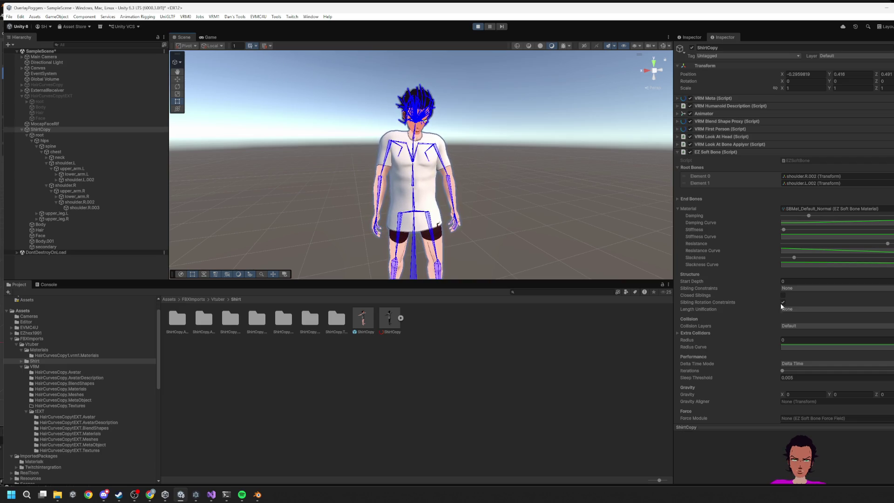
{"action": "scroll", "coordinate": [781, 304], "scroll_direction": "down", "scroll_amount": 3}
{"action": "scroll", "coordinate": [760, 242], "scroll_direction": "up", "scroll_amount": 3}
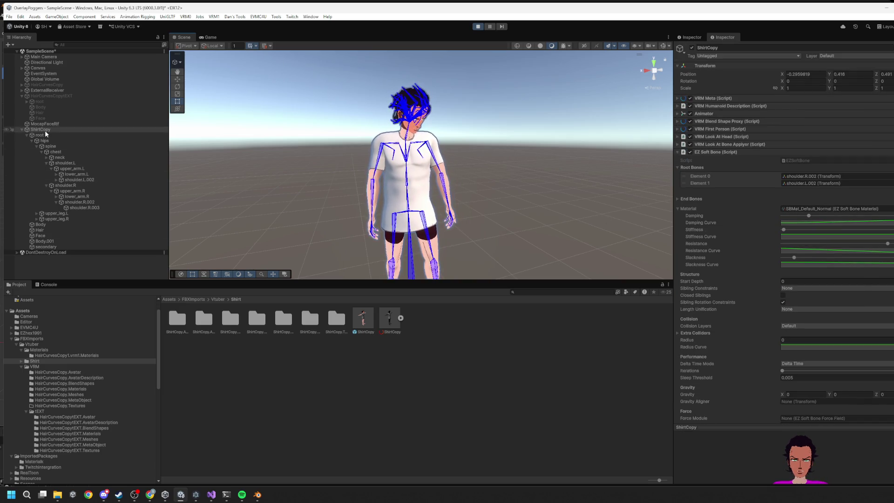
{"action": "left_click", "coordinate": [722, 152]}
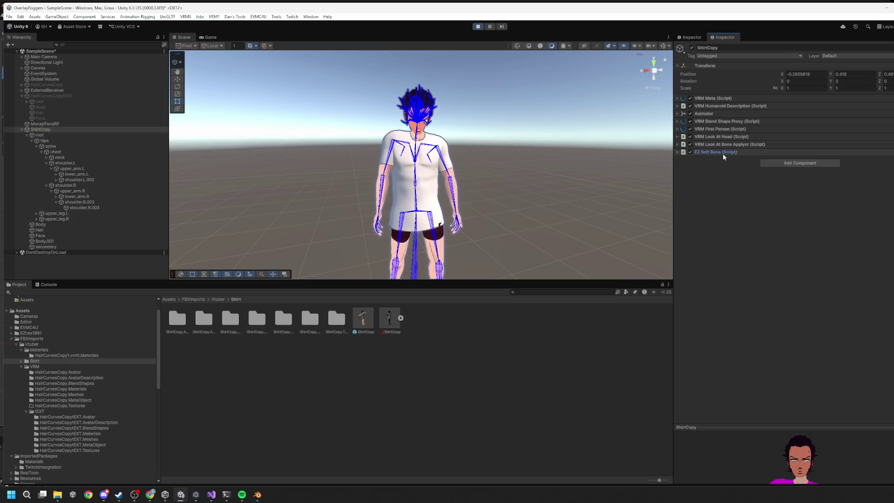
{"action": "left_click", "coordinate": [38, 135]}
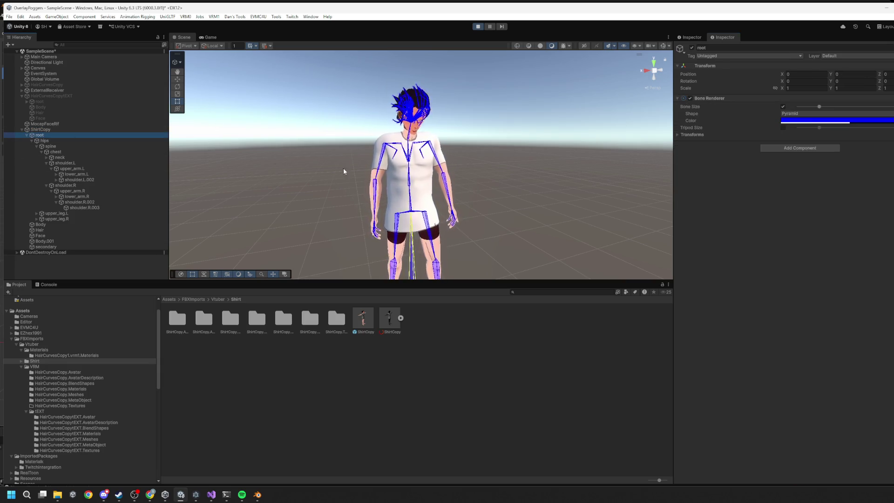
{"action": "left_click", "coordinate": [689, 99]}
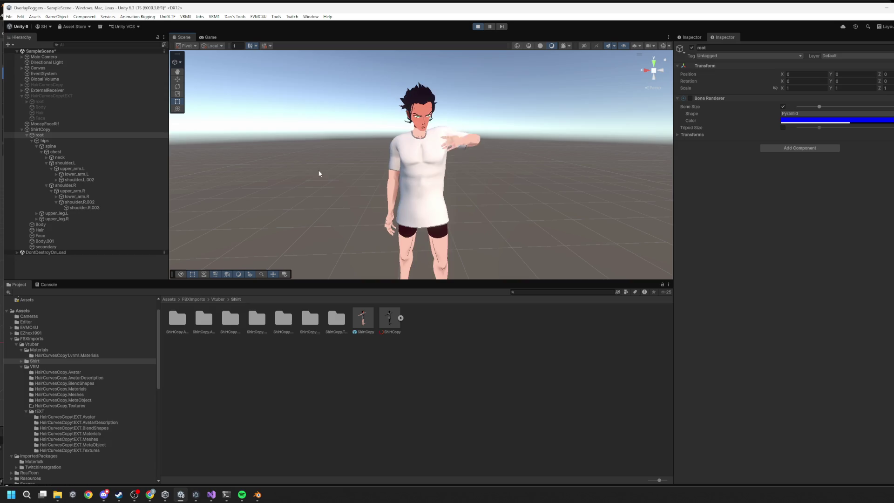
Tweak slackness, max out resistance and stiffness, and lower damping on ShirtCopy's soft bone.
{"action": "left_click", "coordinate": [68, 225]}
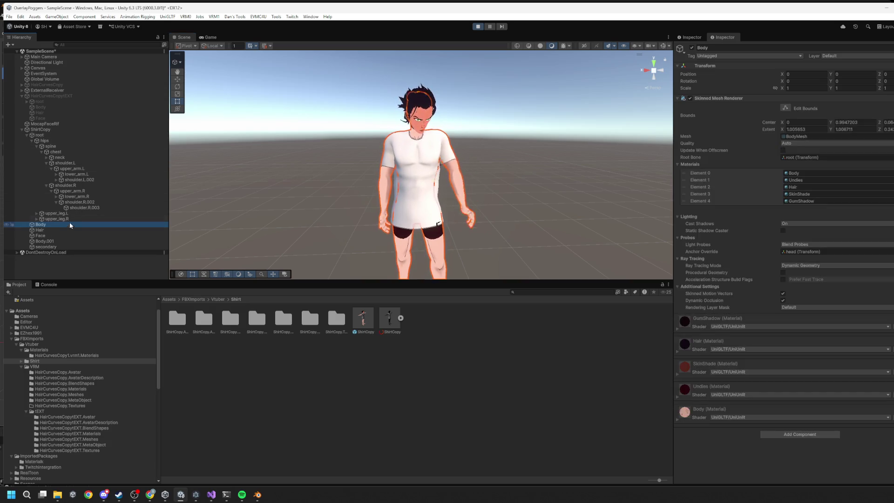
{"action": "left_click", "coordinate": [55, 135]}
{"action": "left_click", "coordinate": [55, 129]}
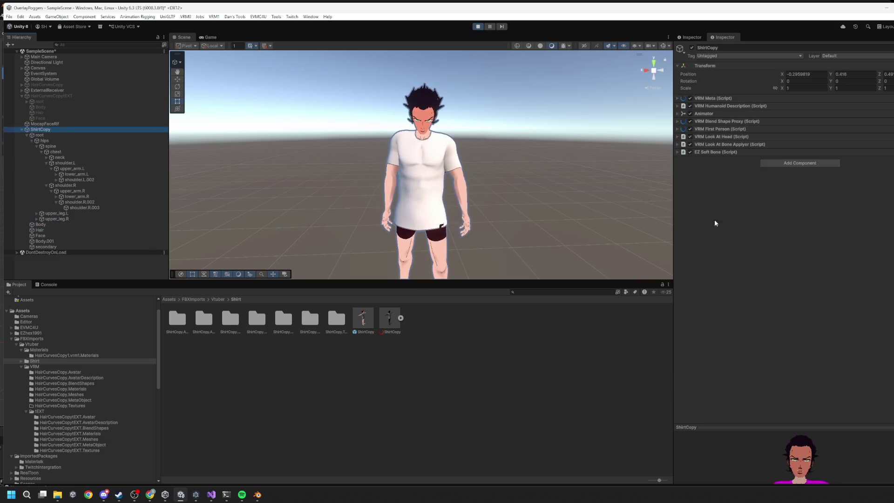
{"action": "left_click", "coordinate": [723, 152]}
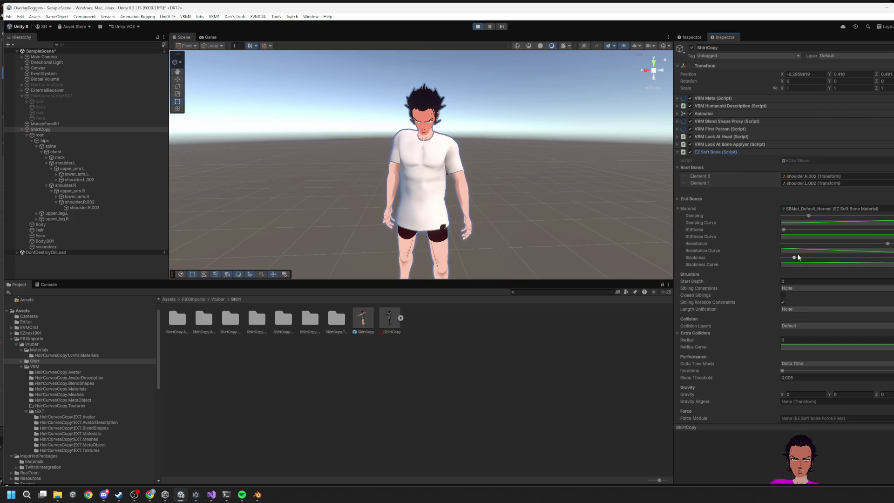
{"action": "mouse_move", "coordinate": [806, 260]}
{"action": "left_mouse_down"}
{"action": "mouse_move", "coordinate": [866, 262]}
{"action": "mouse_move", "coordinate": [840, 258]}
{"action": "left_mouse_up"}
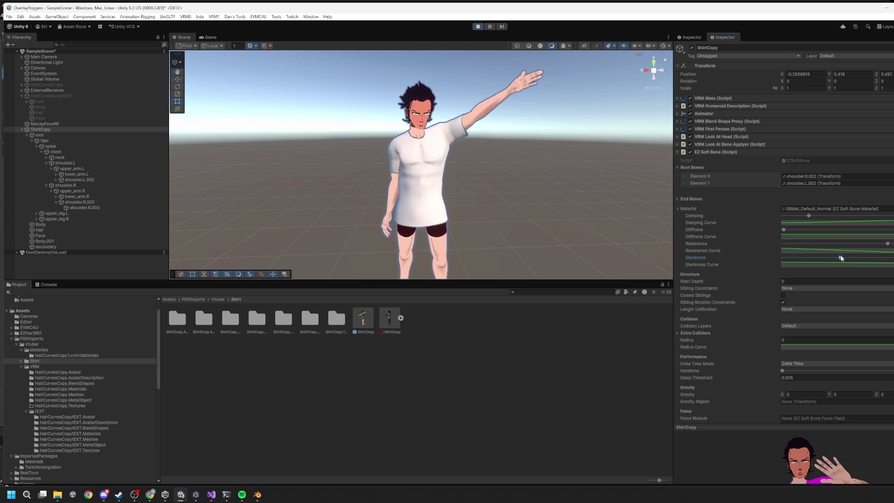
{"action": "left_click_drag", "start_coordinate": [841, 257], "coordinate": [781, 260]}
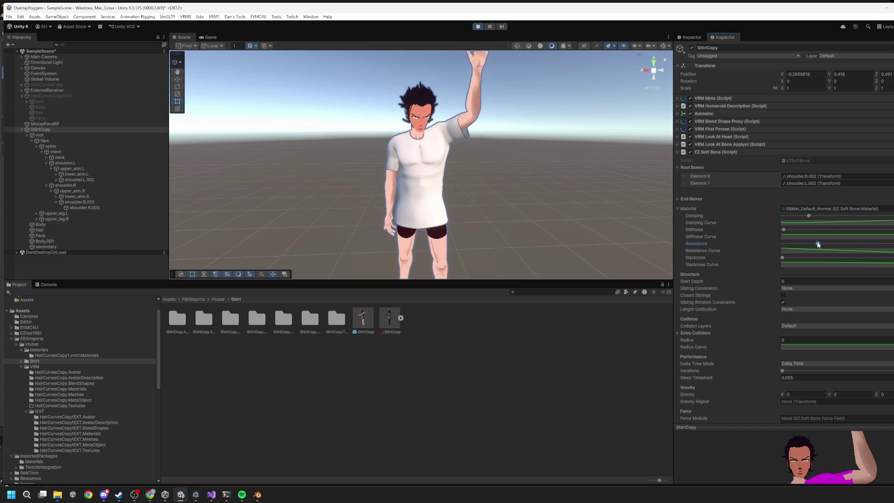
{"action": "left_click_drag", "start_coordinate": [880, 246], "coordinate": [892, 244]}
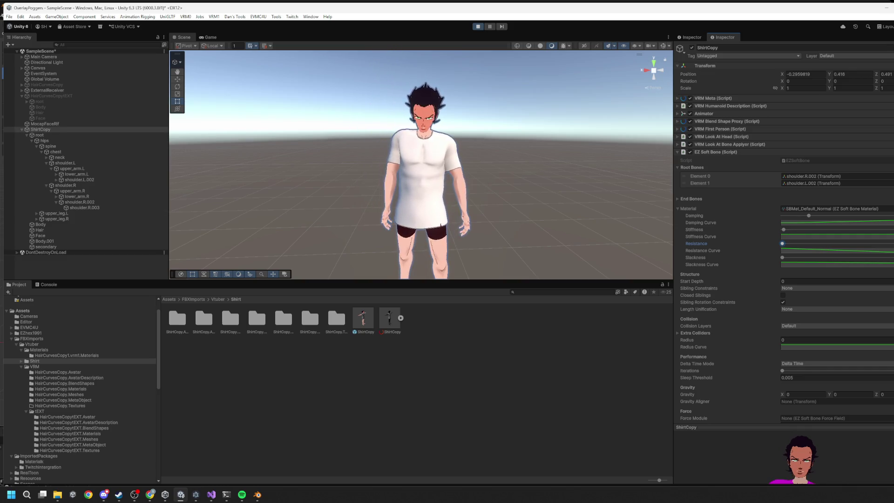
{"action": "left_click_drag", "start_coordinate": [790, 231], "coordinate": [890, 237]}
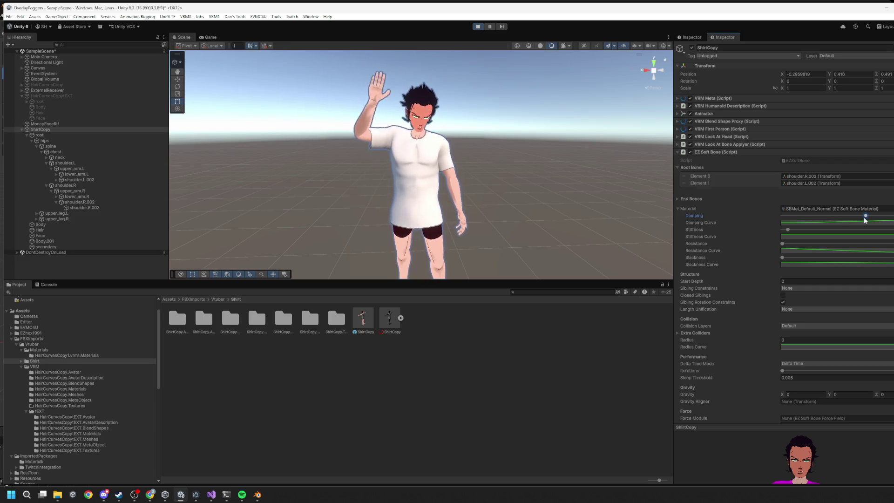
{"action": "left_click_drag", "start_coordinate": [866, 215], "coordinate": [821, 215]}
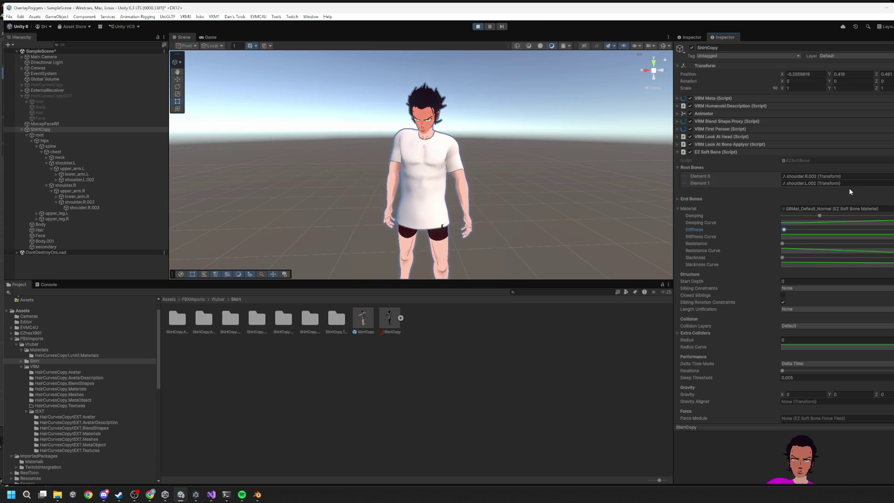
Switch the material to SBMat_Default_Soft, adjust stiffness, and stop play mode.
{"action": "key", "text": "Down"}
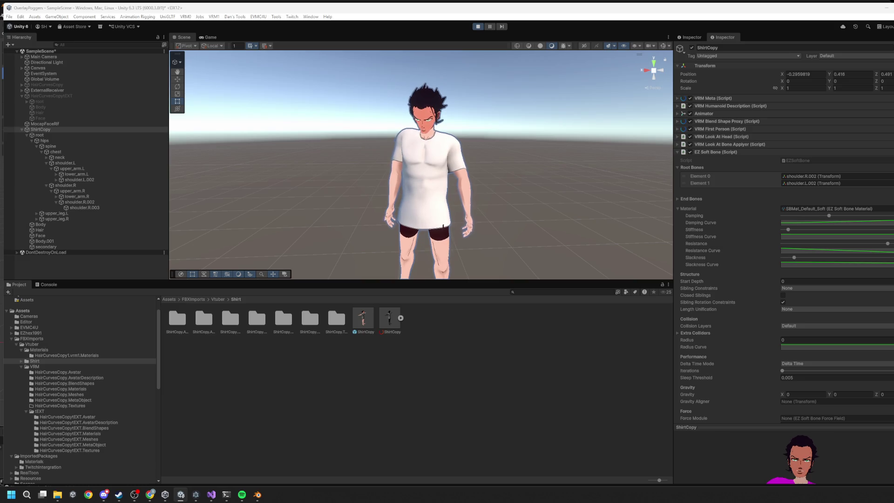
{"action": "key", "text": "Return"}
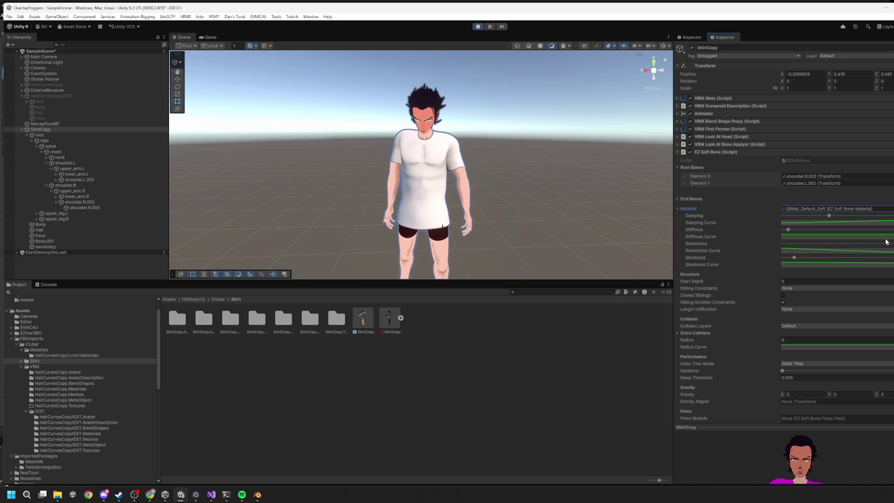
{"action": "left_click_drag", "start_coordinate": [789, 230], "coordinate": [887, 234]}
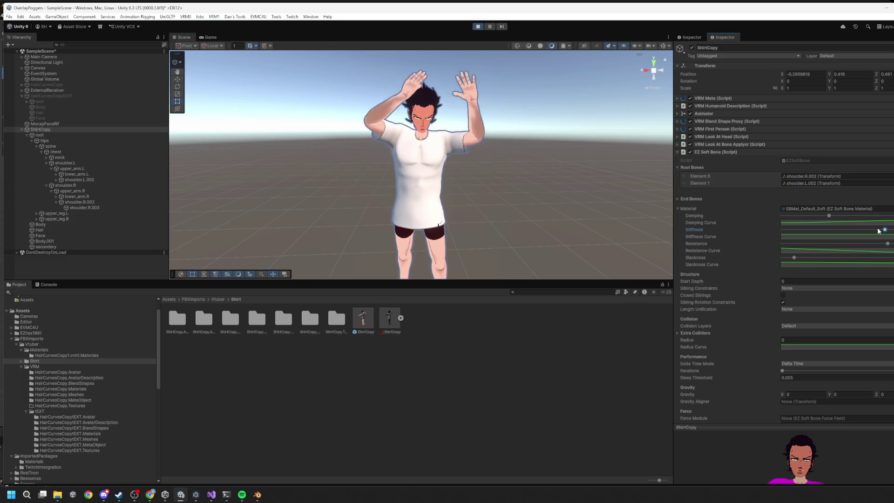
{"action": "mouse_move", "coordinate": [879, 230]}
{"action": "left_mouse_down"}
{"action": "mouse_move", "coordinate": [786, 230]}
{"action": "mouse_move", "coordinate": [767, 218]}
{"action": "mouse_move", "coordinate": [786, 231]}
{"action": "left_mouse_up"}
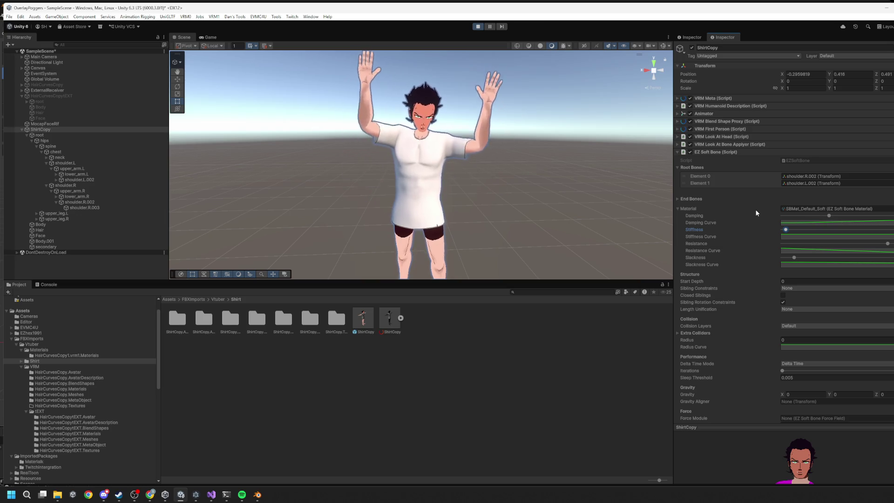
{"action": "left_click", "coordinate": [479, 27]}
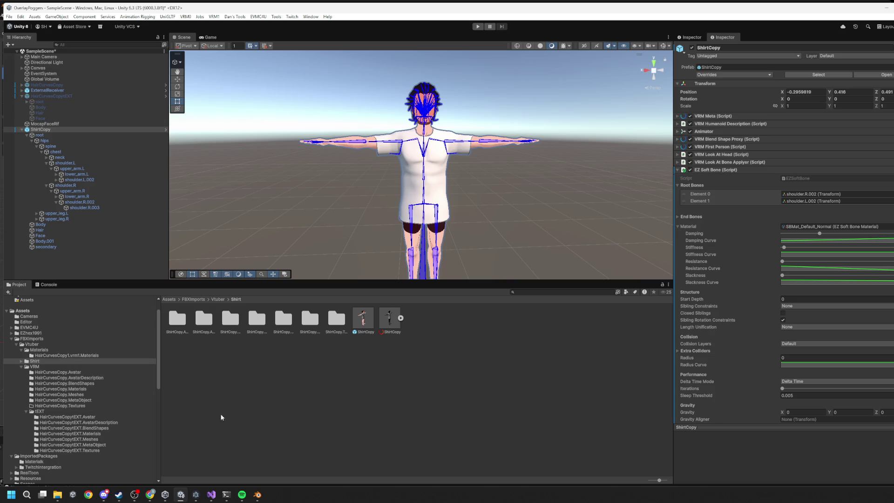
In Blender, select the character's armature together with the body meshes.
{"action": "left_click", "coordinate": [257, 495]}
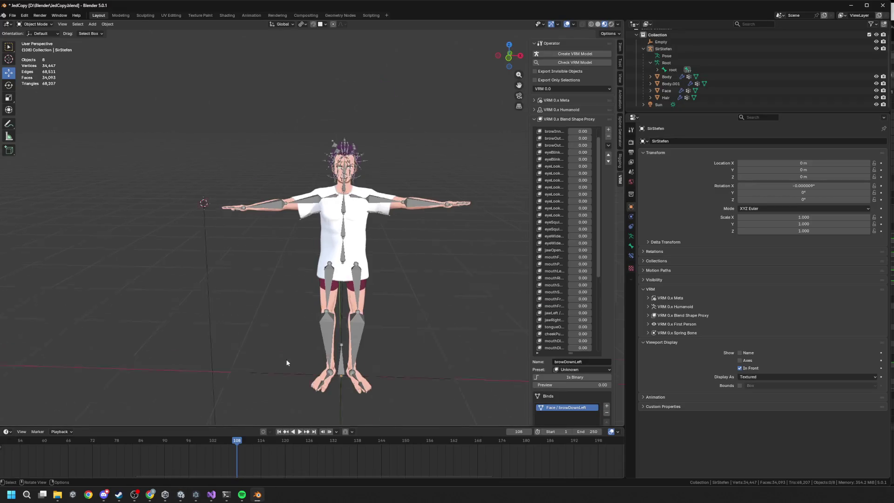
{"action": "left_click", "coordinate": [307, 203]}
{"action": "mouse_move", "coordinate": [243, 248]}
{"action": "left_mouse_down"}
{"action": "mouse_move", "coordinate": [282, 204]}
{"action": "mouse_move", "coordinate": [321, 188]}
{"action": "mouse_move", "coordinate": [298, 154]}
{"action": "mouse_move", "coordinate": [328, 148]}
{"action": "mouse_move", "coordinate": [440, 162]}
{"action": "mouse_move", "coordinate": [338, 154]}
{"action": "mouse_move", "coordinate": [343, 257]}
{"action": "mouse_move", "coordinate": [427, 282]}
{"action": "mouse_move", "coordinate": [414, 274]}
{"action": "mouse_move", "coordinate": [357, 287]}
{"action": "mouse_move", "coordinate": [368, 266]}
{"action": "mouse_move", "coordinate": [466, 214]}
{"action": "mouse_move", "coordinate": [378, 195]}
{"action": "mouse_move", "coordinate": [362, 206]}
{"action": "left_mouse_up"}
{"action": "scroll", "coordinate": [316, 183], "scroll_direction": "up", "scroll_amount": 4}
{"action": "left_click", "coordinate": [338, 153], "text": "shift"}
{"action": "scroll", "coordinate": [338, 153], "scroll_direction": "down", "scroll_amount": 4}
{"action": "scroll", "coordinate": [368, 267], "scroll_direction": "up", "scroll_amount": 4}
{"action": "mouse_move", "coordinate": [226, 209]}
{"action": "left_mouse_down"}
{"action": "mouse_move", "coordinate": [214, 221]}
{"action": "mouse_move", "coordinate": [318, 179]}
{"action": "mouse_move", "coordinate": [272, 201]}
{"action": "mouse_move", "coordinate": [302, 185]}
{"action": "mouse_move", "coordinate": [431, 200]}
{"action": "mouse_move", "coordinate": [410, 194]}
{"action": "mouse_move", "coordinate": [382, 207]}
{"action": "mouse_move", "coordinate": [368, 184]}
{"action": "mouse_move", "coordinate": [367, 202]}
{"action": "mouse_move", "coordinate": [335, 175]}
{"action": "mouse_move", "coordinate": [318, 177]}
{"action": "mouse_move", "coordinate": [306, 144]}
{"action": "mouse_move", "coordinate": [317, 163]}
{"action": "mouse_move", "coordinate": [301, 161]}
{"action": "mouse_move", "coordinate": [301, 179]}
{"action": "mouse_move", "coordinate": [317, 154]}
{"action": "mouse_move", "coordinate": [345, 138]}
{"action": "mouse_move", "coordinate": [297, 187]}
{"action": "mouse_move", "coordinate": [326, 139]}
{"action": "left_mouse_up"}
Select a shoulder bone, switch the armature to Pose Mode and start rotating it.
{"action": "key", "text": "Tab"}
{"action": "scroll", "coordinate": [364, 104], "scroll_direction": "down", "scroll_amount": 3}
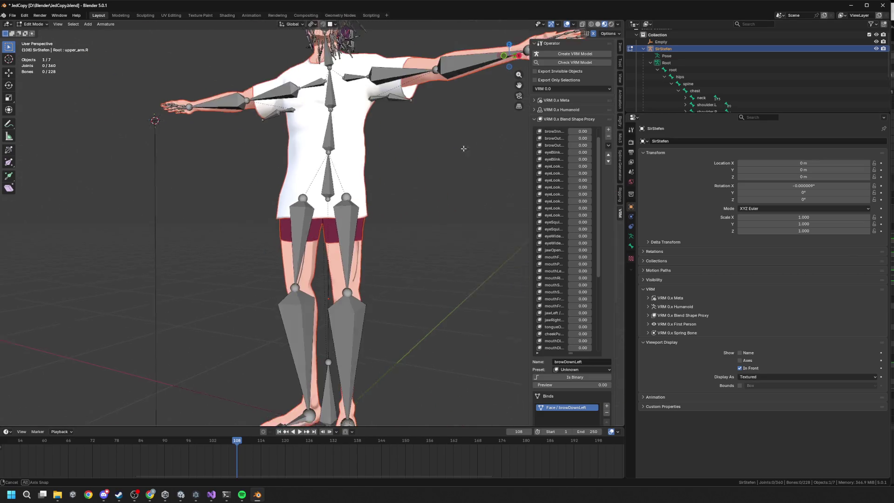
{"action": "scroll", "coordinate": [363, 104], "scroll_direction": "up", "scroll_amount": 2}
{"action": "left_click_drag", "start_coordinate": [363, 104], "coordinate": [344, 89]}
{"action": "left_click", "coordinate": [333, 77]}
{"action": "key", "text": "r"}
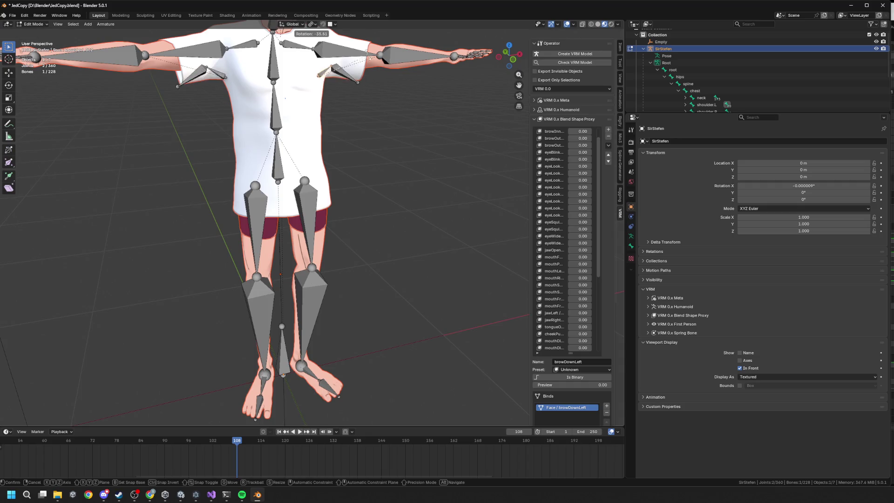
{"action": "key", "text": "Escape"}
{"action": "left_click", "coordinate": [32, 24]}
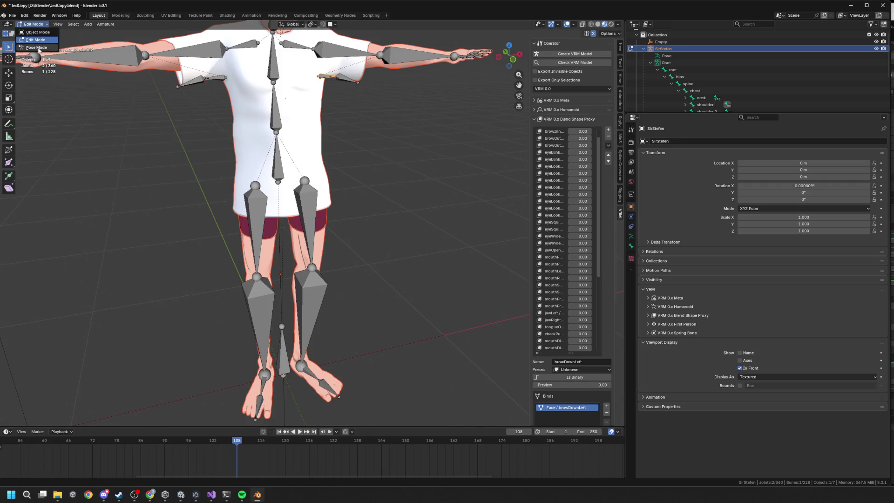
{"action": "left_click", "coordinate": [35, 46]}
{"action": "key", "text": "r"}
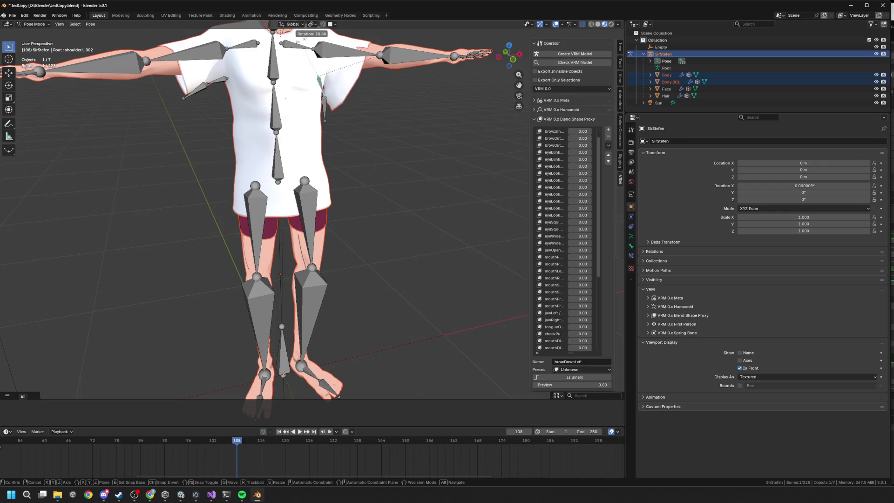
Rotate the shoulder.L.003 bone slightly.
{"action": "key", "text": "Escape"}
{"action": "left_click", "coordinate": [346, 80]}
{"action": "key", "text": "r"}
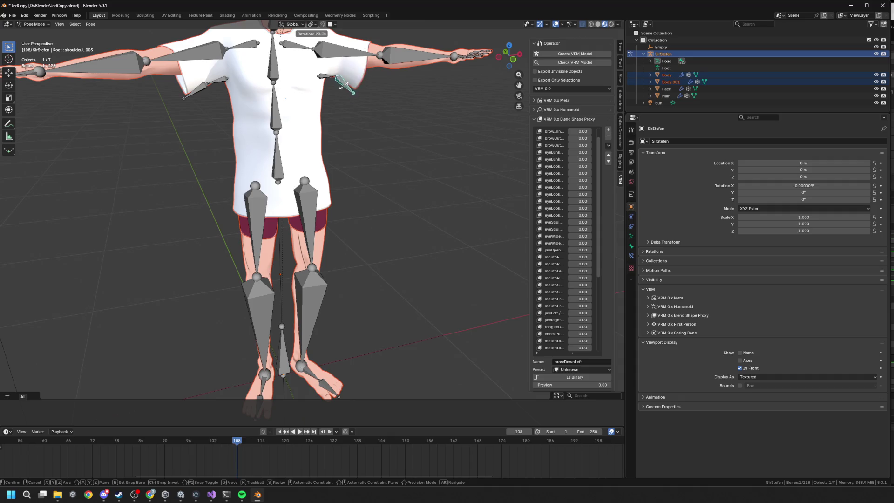
{"action": "left_click", "coordinate": [343, 84]}
{"action": "scroll", "coordinate": [336, 103], "scroll_direction": "down", "scroll_amount": 4}
{"action": "scroll", "coordinate": [336, 104], "scroll_direction": "up", "scroll_amount": 5}
{"action": "scroll", "coordinate": [329, 105], "scroll_direction": "up", "scroll_amount": 3}
{"action": "scroll", "coordinate": [370, 210], "scroll_direction": "up", "scroll_amount": 4}
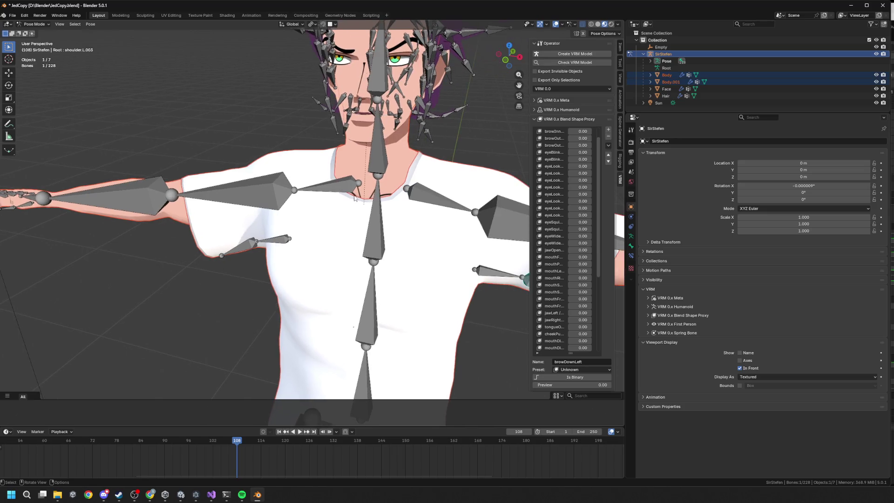
Check the shoulder.L and shoulder.R.002 bones against the shirt, then put the armature in Edit Mode.
{"action": "left_click", "coordinate": [407, 179]}
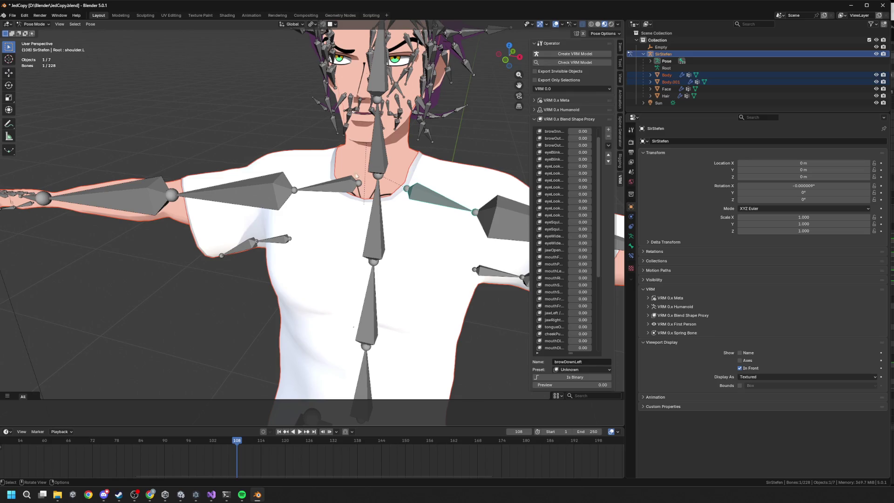
{"action": "left_click", "coordinate": [358, 204]}
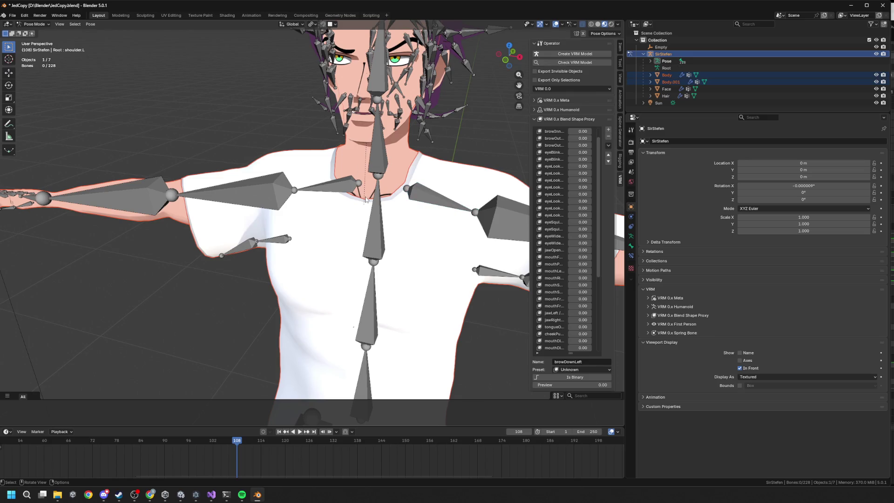
{"action": "left_click_drag", "start_coordinate": [368, 204], "coordinate": [400, 208]}
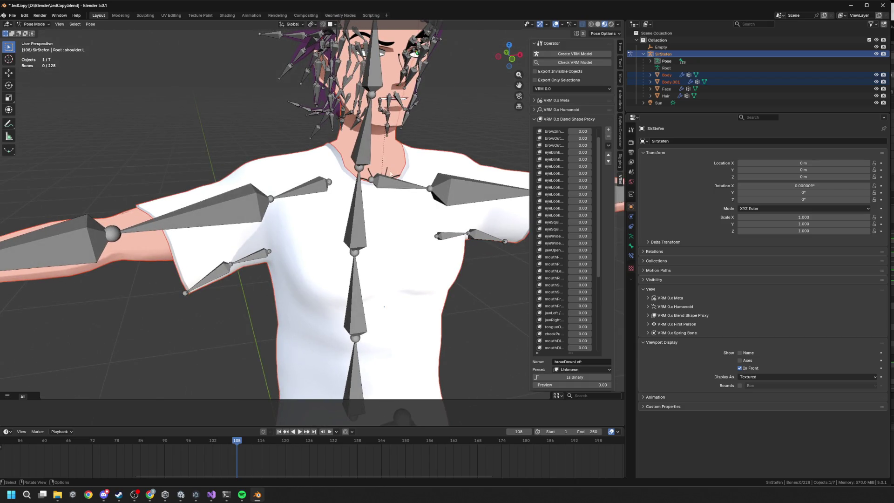
{"action": "scroll", "coordinate": [403, 183], "scroll_direction": "down", "scroll_amount": 5}
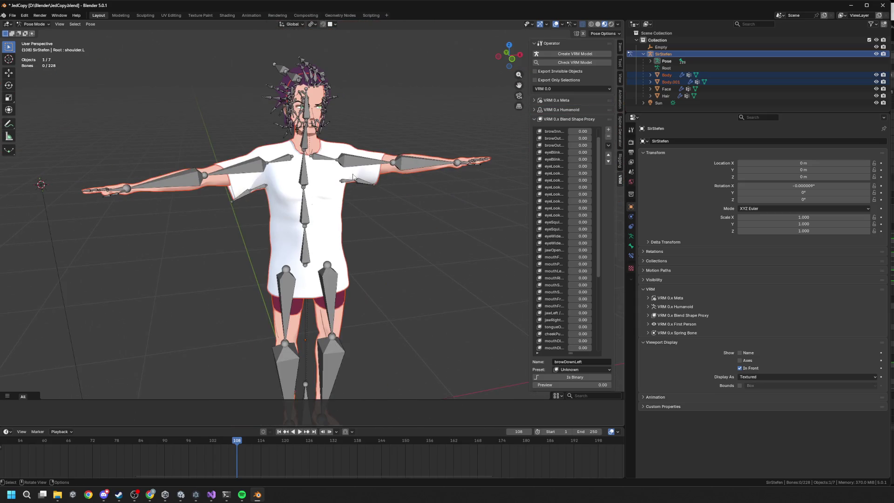
{"action": "scroll", "coordinate": [261, 203], "scroll_direction": "up", "scroll_amount": 2}
{"action": "left_click", "coordinate": [240, 177]}
{"action": "scroll", "coordinate": [367, 207], "scroll_direction": "down", "scroll_amount": 3}
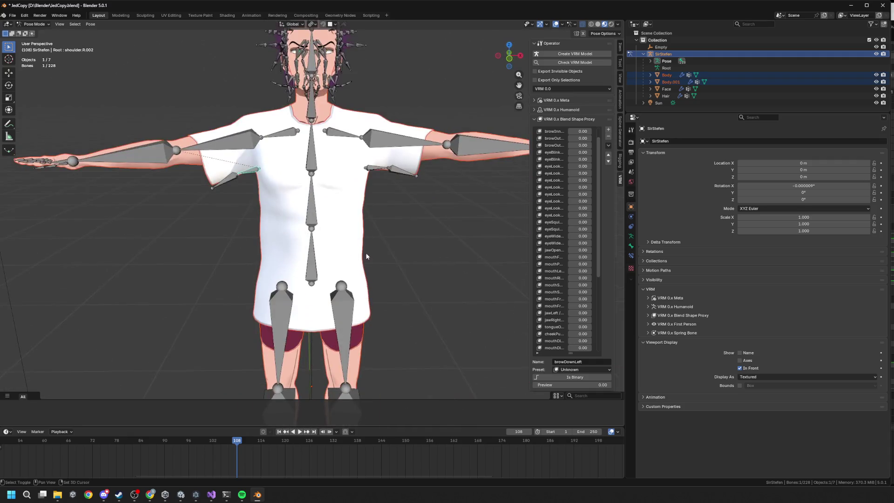
{"action": "scroll", "coordinate": [360, 215], "scroll_direction": "up", "scroll_amount": 2}
{"action": "left_click", "coordinate": [360, 215]}
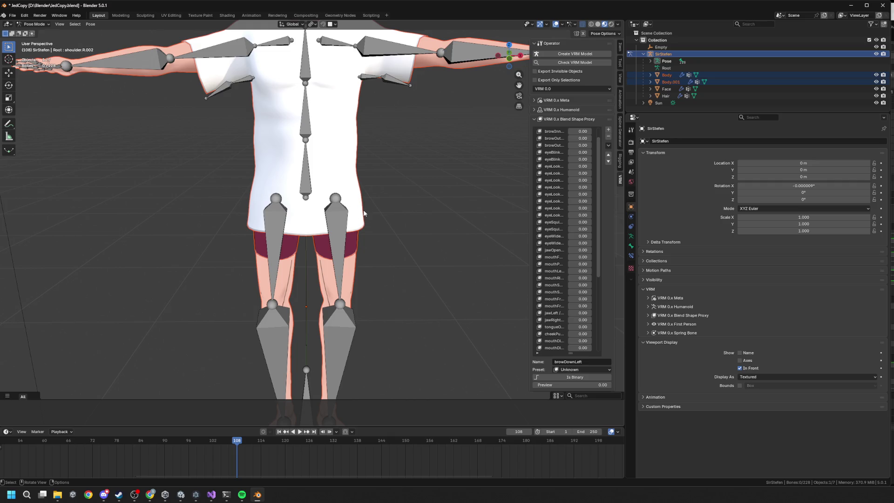
{"action": "mouse_move", "coordinate": [337, 205]}
{"action": "left_mouse_down"}
{"action": "mouse_move", "coordinate": [370, 203]}
{"action": "mouse_move", "coordinate": [336, 207]}
{"action": "mouse_move", "coordinate": [362, 205]}
{"action": "mouse_move", "coordinate": [357, 211]}
{"action": "left_mouse_up"}
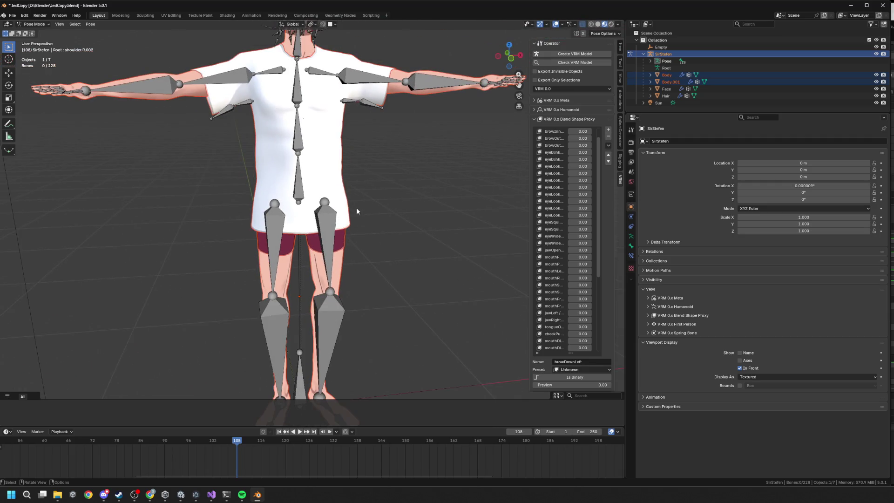
{"action": "scroll", "coordinate": [233, 215], "scroll_direction": "up", "scroll_amount": 4}
{"action": "scroll", "coordinate": [233, 216], "scroll_direction": "down", "scroll_amount": 4}
{"action": "key", "text": "Tab"}
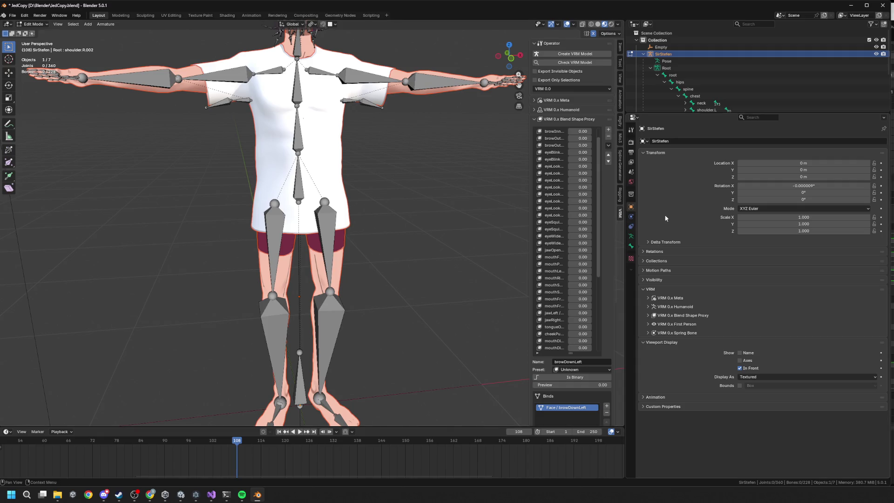
Review the armature's Bone and Armature Data properties, then take it through Pose Mode to Object Mode.
{"action": "left_click", "coordinate": [631, 246]}
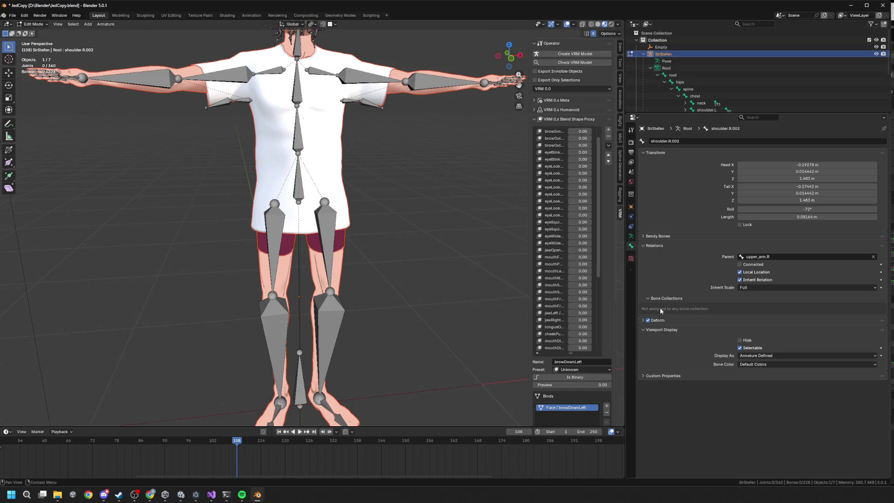
{"action": "left_click", "coordinate": [631, 236]}
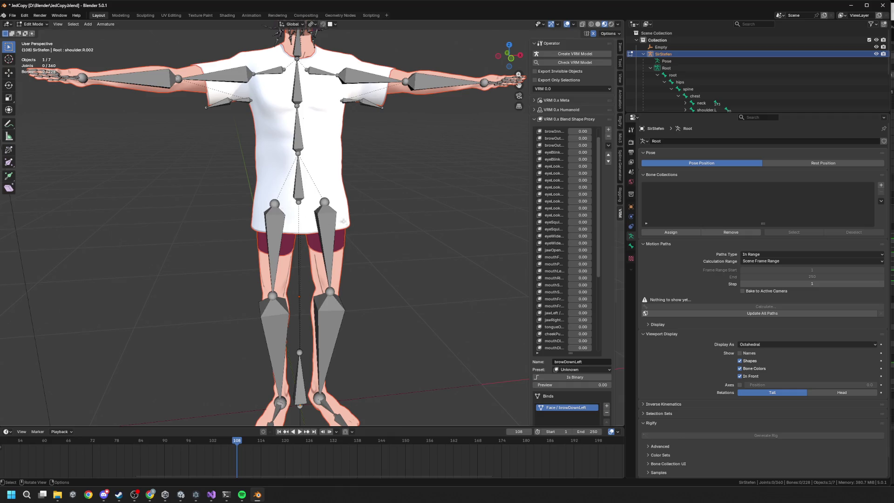
{"action": "left_click_drag", "start_coordinate": [321, 219], "coordinate": [330, 214]}
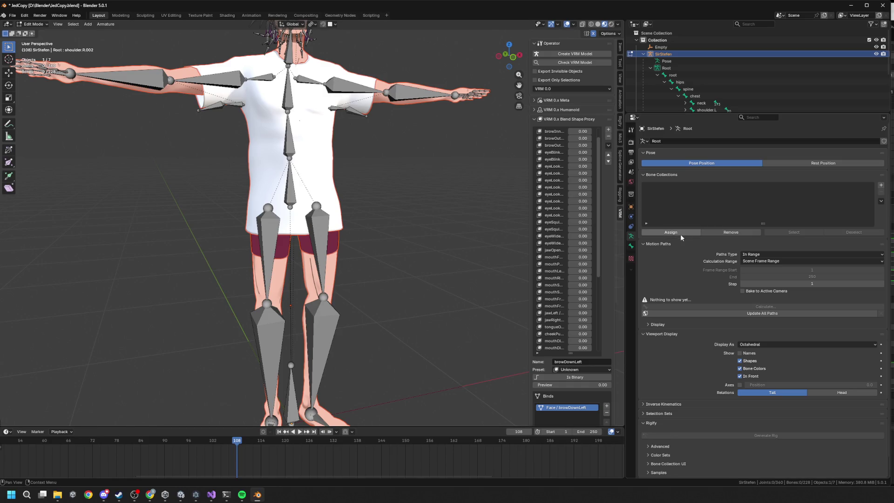
{"action": "mouse_move", "coordinate": [599, 206]}
{"action": "left_mouse_down"}
{"action": "mouse_move", "coordinate": [599, 304]}
{"action": "mouse_move", "coordinate": [595, 166]}
{"action": "left_mouse_up"}
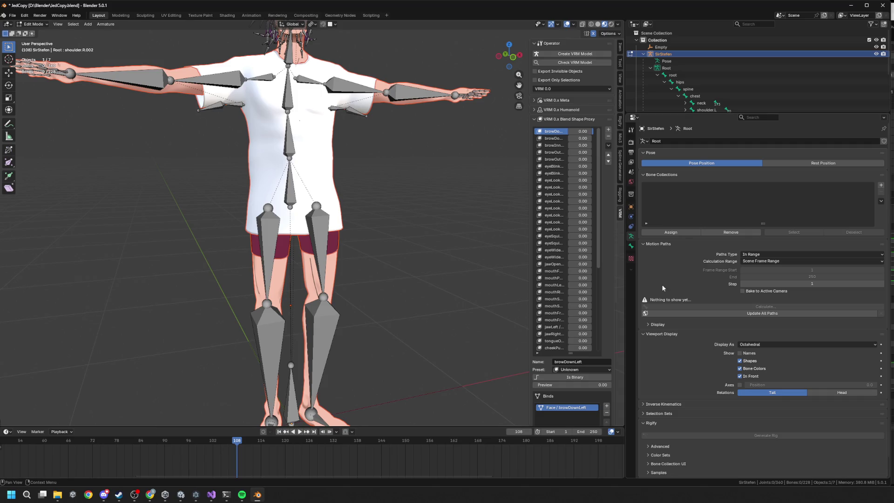
{"action": "left_click_drag", "start_coordinate": [395, 212], "coordinate": [415, 213]}
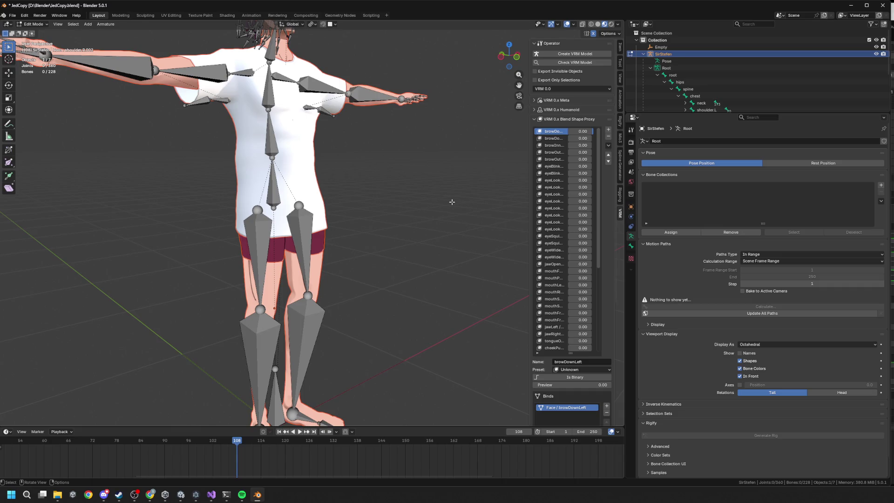
{"action": "left_click", "coordinate": [632, 246]}
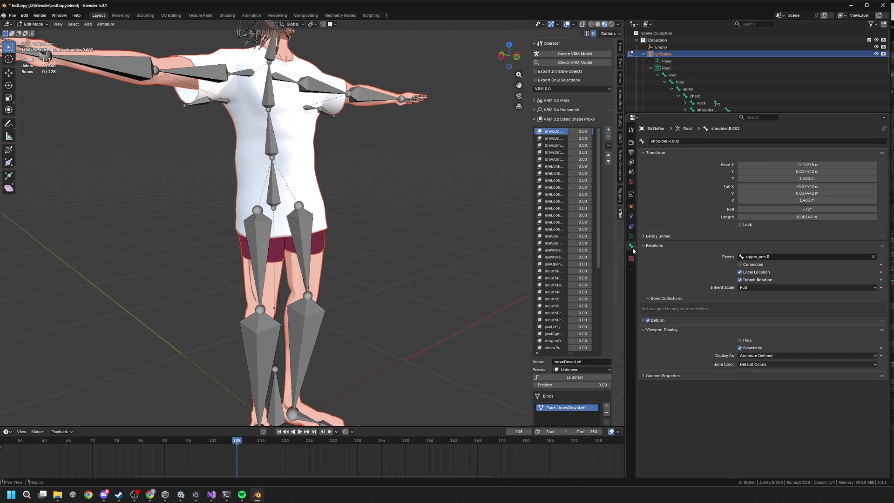
{"action": "left_click_drag", "start_coordinate": [233, 181], "coordinate": [285, 182]}
{"action": "key", "text": "ctrl+Tab"}
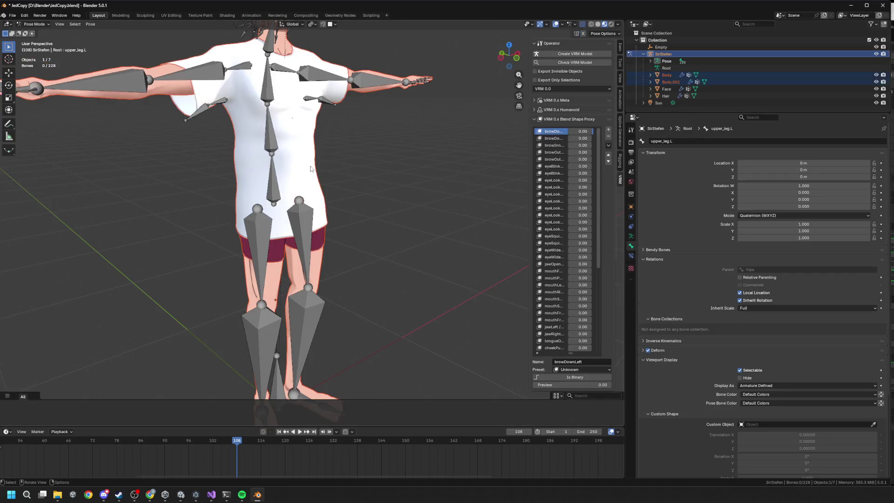
{"action": "key", "text": "Tab"}
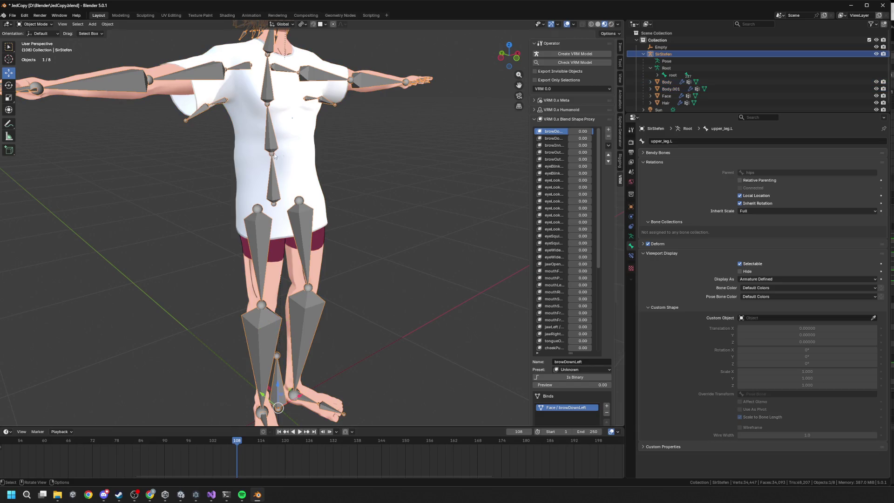
Select only the Body.001 shirt mesh.
{"action": "left_click", "coordinate": [302, 156], "text": "shift"}
{"action": "left_click", "coordinate": [317, 157]}
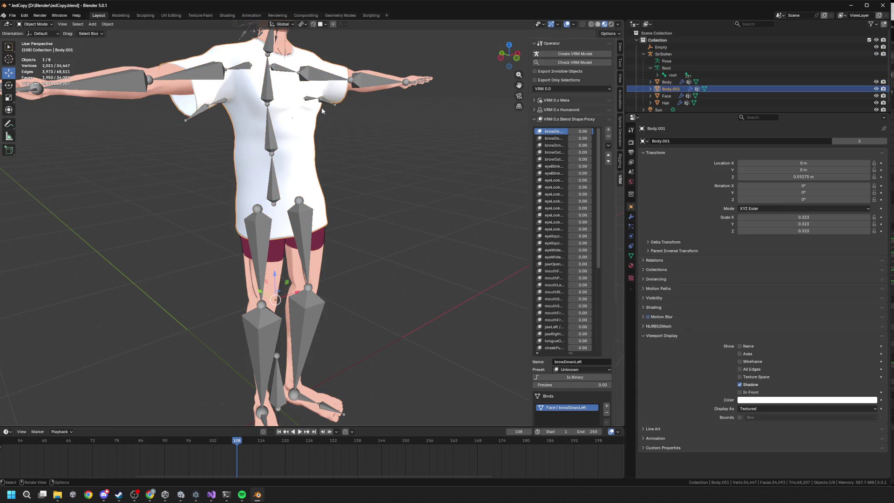
{"action": "key", "text": "Tab"}
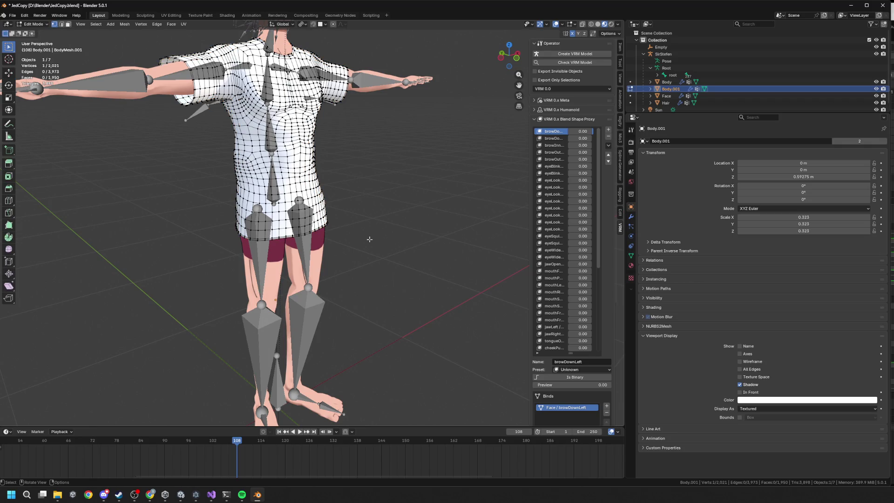
{"action": "key", "text": "Tab"}
Add a shape key named movX to Body.001 and enter Edit Mode.
{"action": "left_click", "coordinate": [631, 256]}
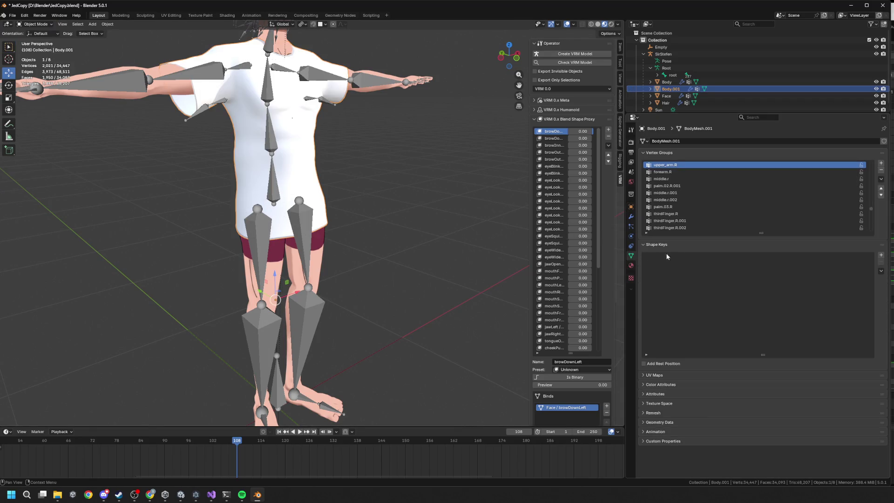
{"action": "left_click", "coordinate": [881, 255]}
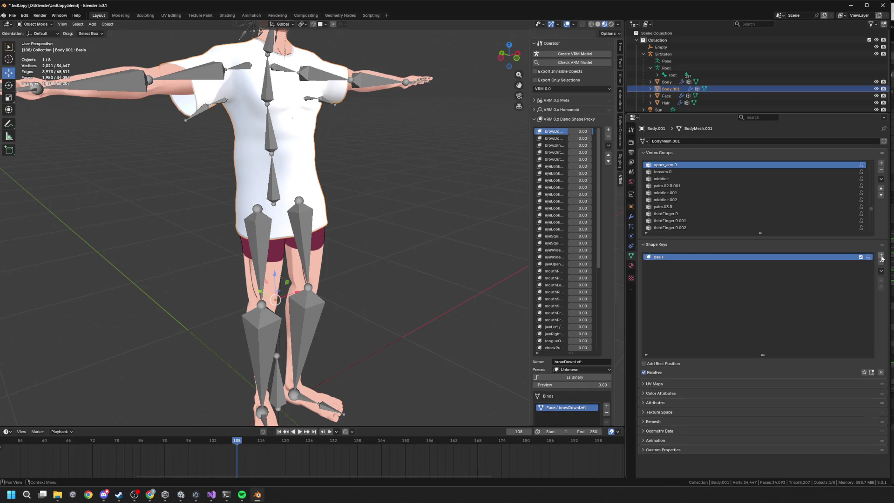
{"action": "double_click", "coordinate": [668, 256]}
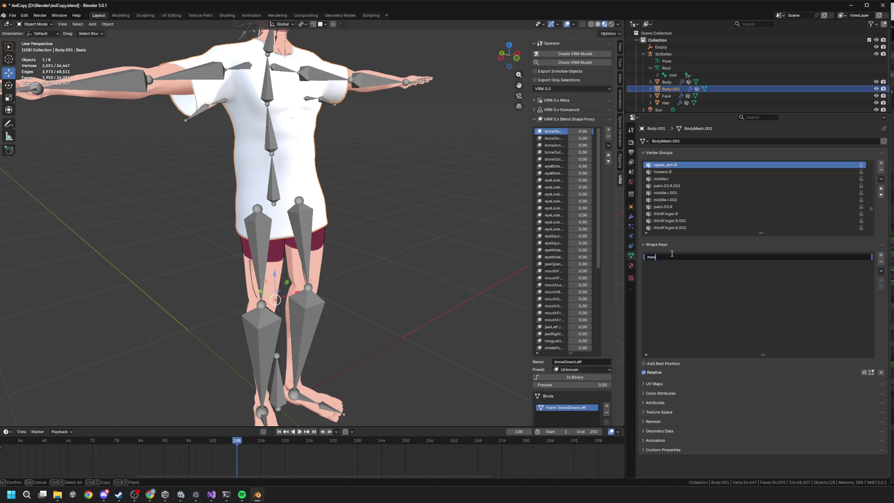
{"action": "type", "text": "mout"}
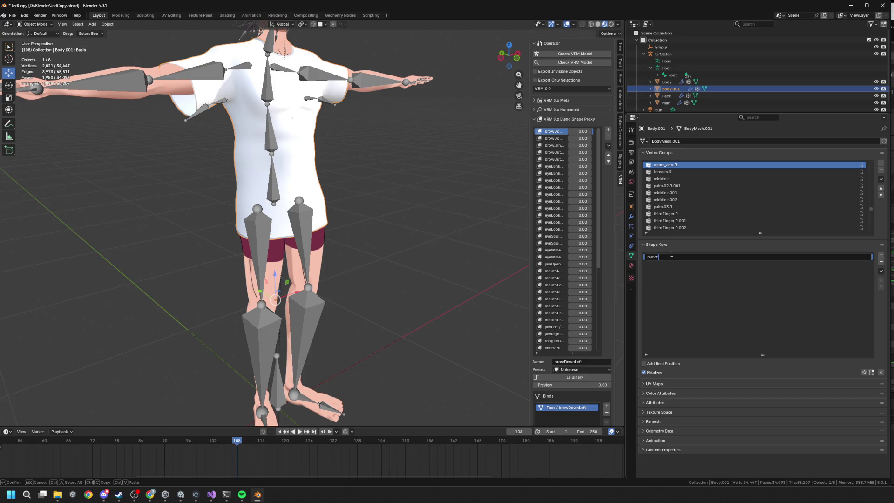
{"action": "key", "text": "Return"}
{"action": "key", "text": "Tab"}
{"action": "scroll", "coordinate": [320, 236], "scroll_direction": "up", "scroll_amount": 5}
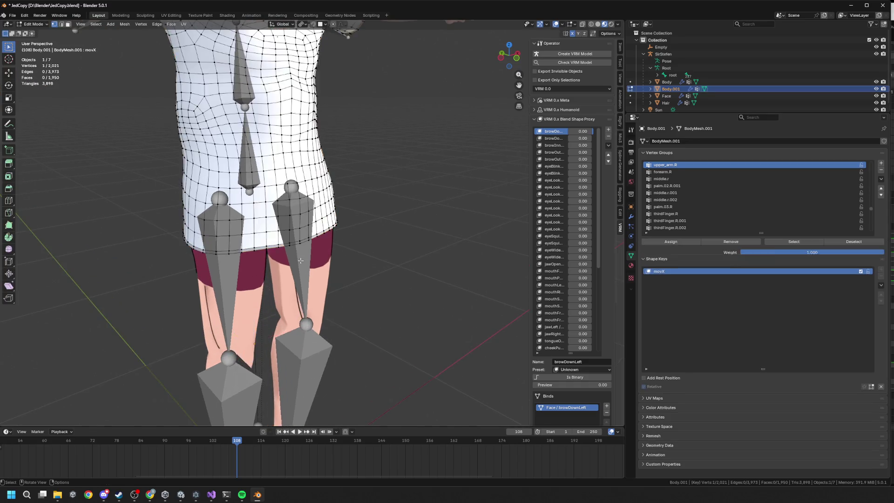
{"action": "scroll", "coordinate": [320, 236], "scroll_direction": "down", "scroll_amount": 5}
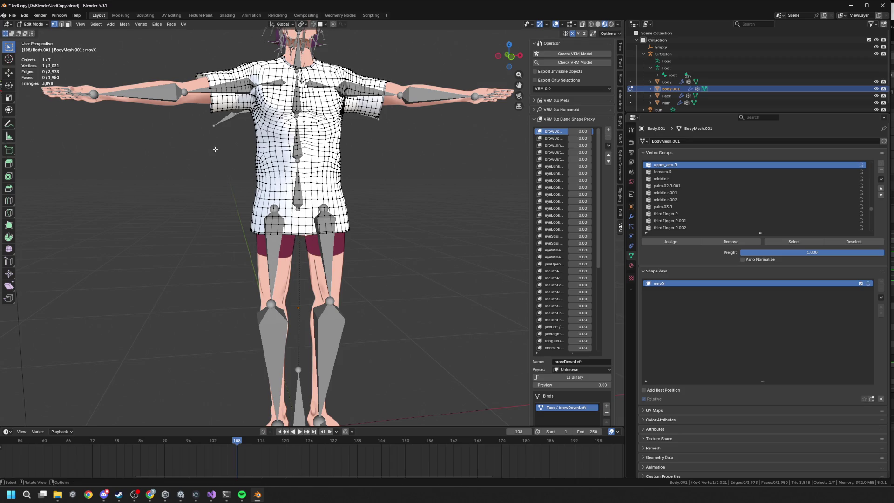
{"action": "left_click", "coordinate": [302, 24]}
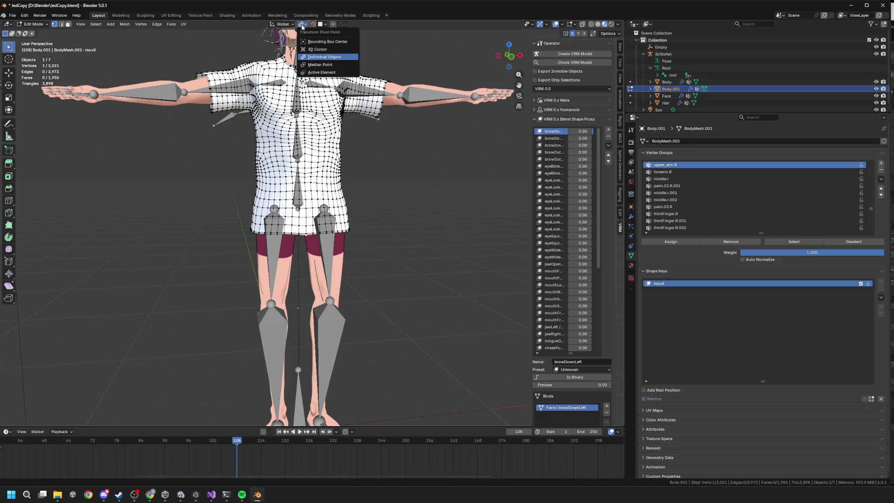
Turn on smooth proportional editing and try moving a front hem band along X.
{"action": "left_click", "coordinate": [333, 26]}
{"action": "key", "text": "g"}
{"action": "scroll", "coordinate": [299, 229], "scroll_direction": "down", "scroll_amount": 6}
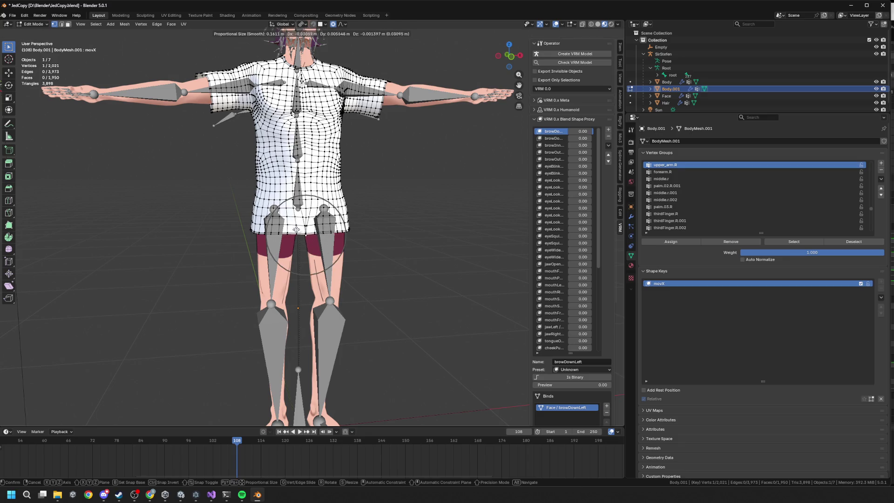
{"action": "key", "text": "Escape"}
{"action": "mouse_move", "coordinate": [223, 215]}
{"action": "left_mouse_down"}
{"action": "mouse_move", "coordinate": [268, 252]}
{"action": "mouse_move", "coordinate": [345, 252]}
{"action": "left_mouse_up"}
{"action": "key", "text": "g"}
{"action": "key", "text": "x"}
{"action": "key", "text": "Escape"}
{"action": "key", "text": "g"}
{"action": "key", "text": "x"}
{"action": "key", "text": "Escape"}
Shift the enlarged hem selection, then the left hem, slightly along X.
{"action": "left_click_drag", "start_coordinate": [240, 198], "coordinate": [366, 269]}
{"action": "key", "text": "g"}
{"action": "key", "text": "x"}
{"action": "left_click", "coordinate": [344, 257]}
{"action": "left_click_drag", "start_coordinate": [212, 213], "coordinate": [288, 235]}
{"action": "key", "text": "g"}
{"action": "key", "text": "x"}
{"action": "left_click", "coordinate": [309, 269]}
Nudge the left hem vertices along Z and X, grow the selection to the whole hem, and exit Edit Mode.
{"action": "left_click_drag", "start_coordinate": [214, 221], "coordinate": [255, 252]}
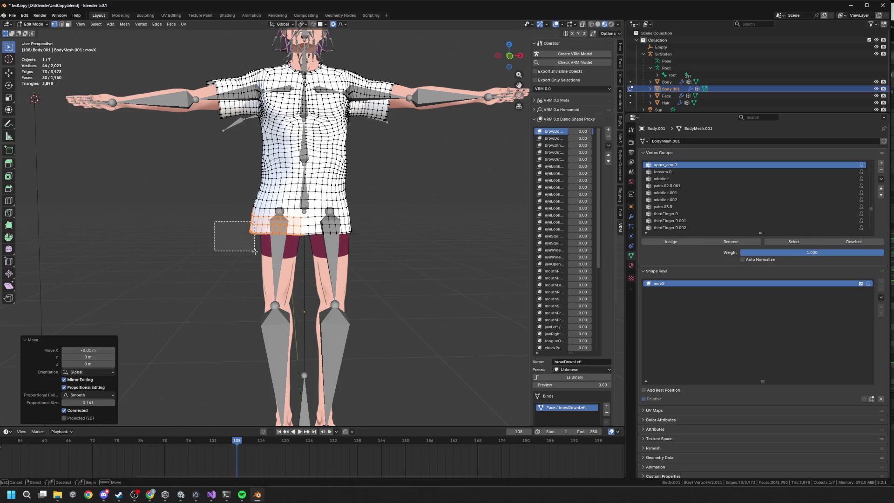
{"action": "key", "text": "g"}
{"action": "key", "text": "z"}
{"action": "left_click", "coordinate": [255, 248]}
{"action": "left_click_drag", "start_coordinate": [232, 213], "coordinate": [263, 245]}
{"action": "key", "text": "g"}
{"action": "key", "text": "z"}
{"action": "left_click", "coordinate": [254, 241]}
{"action": "key", "text": "g"}
{"action": "key", "text": "x"}
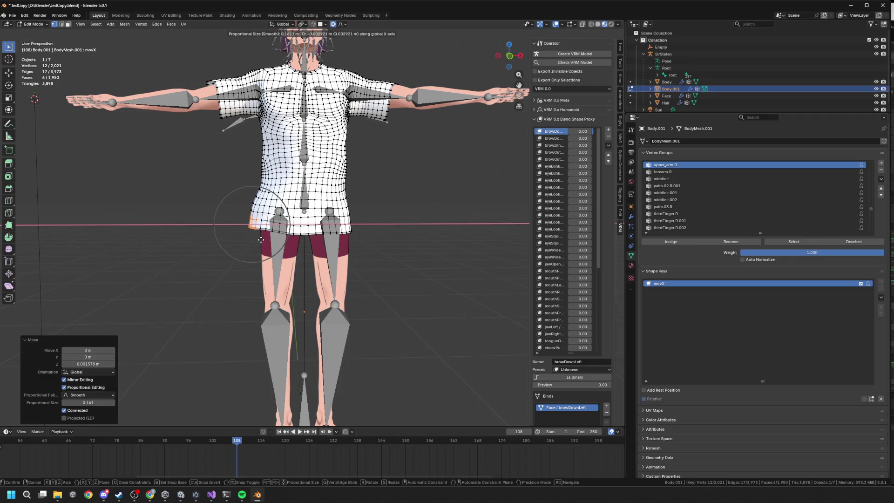
{"action": "left_click", "coordinate": [254, 241]}
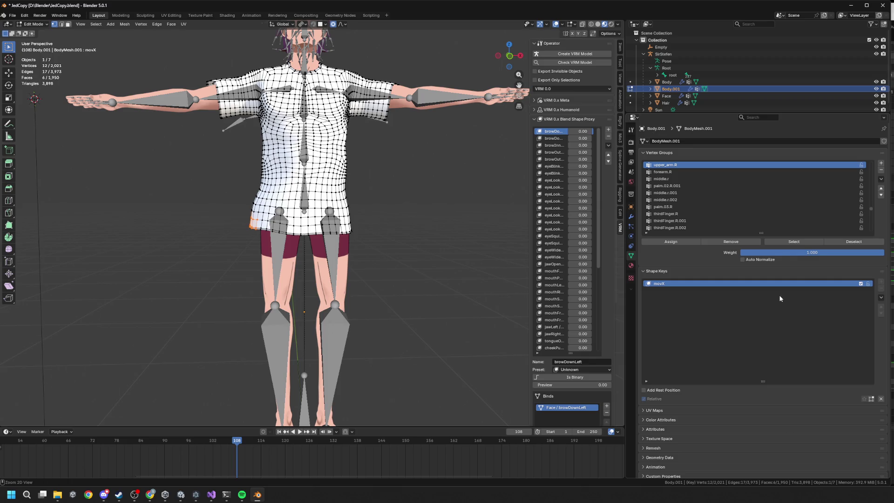
{"action": "key", "text": "ctrl+l"}
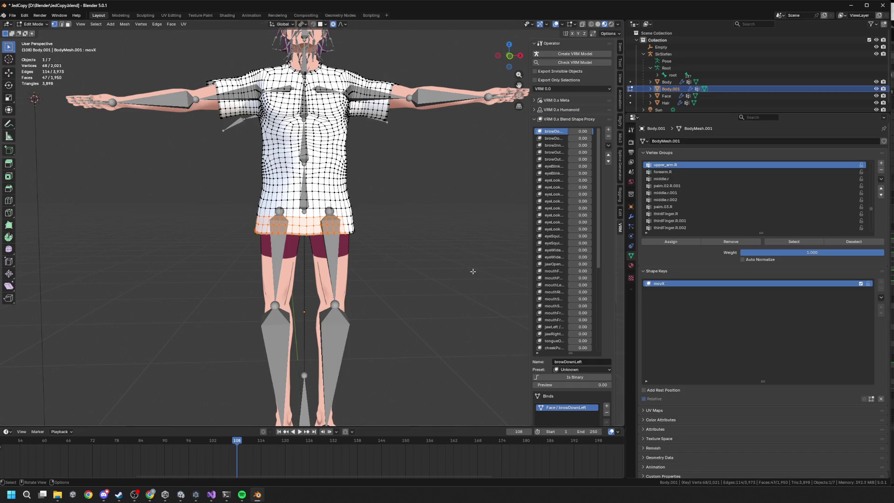
{"action": "key", "text": "Tab"}
Add a second shape key and name the two keys Base and MoveLeft.
{"action": "left_click", "coordinate": [881, 255]}
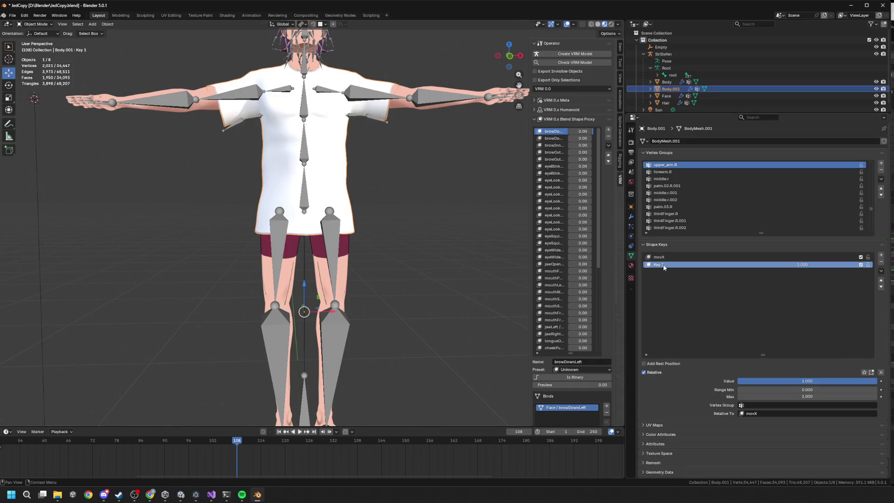
{"action": "double_click", "coordinate": [711, 257]}
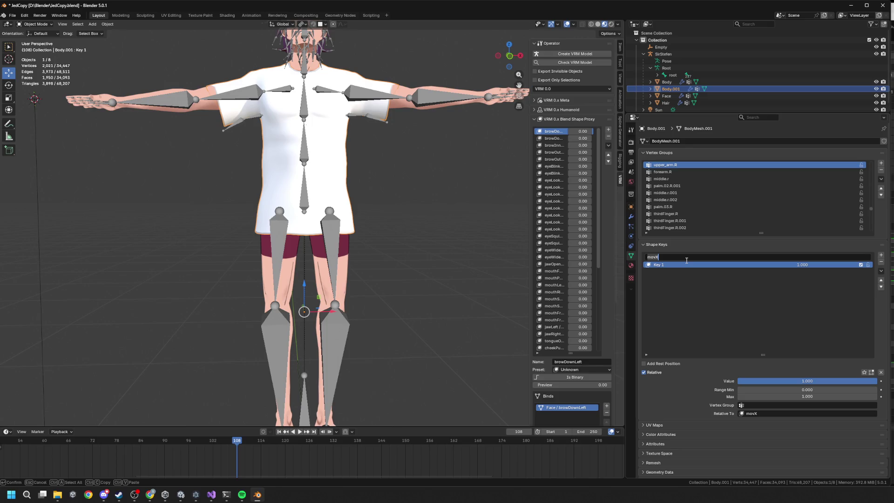
{"action": "type", "text": "Base"}
{"action": "key", "text": "Return"}
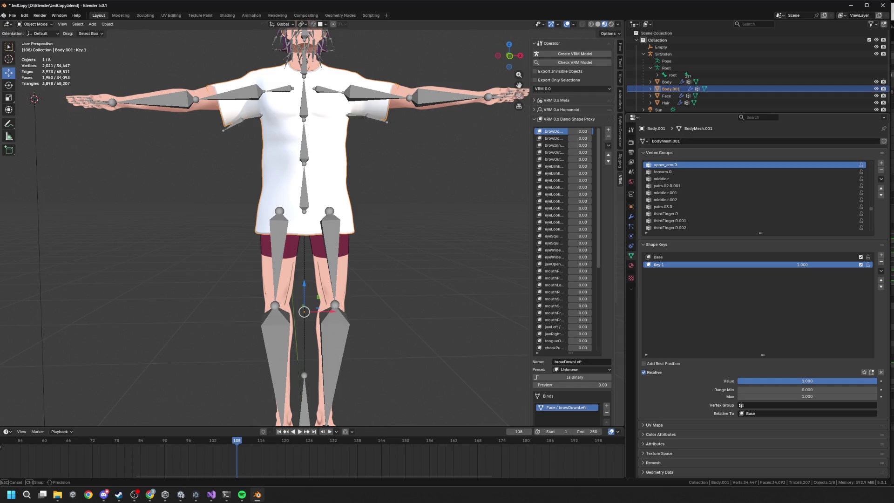
{"action": "double_click", "coordinate": [664, 263]}
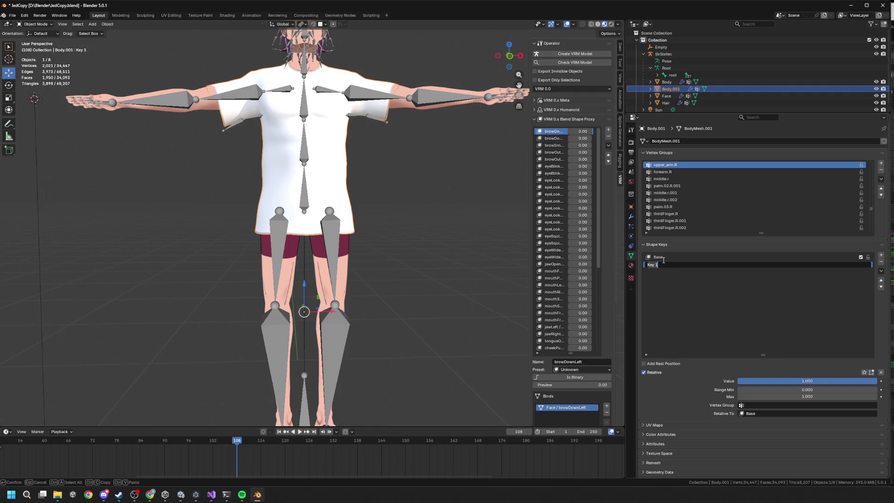
{"action": "type", "text": "MoveLeft"}
{"action": "key", "text": "Return"}
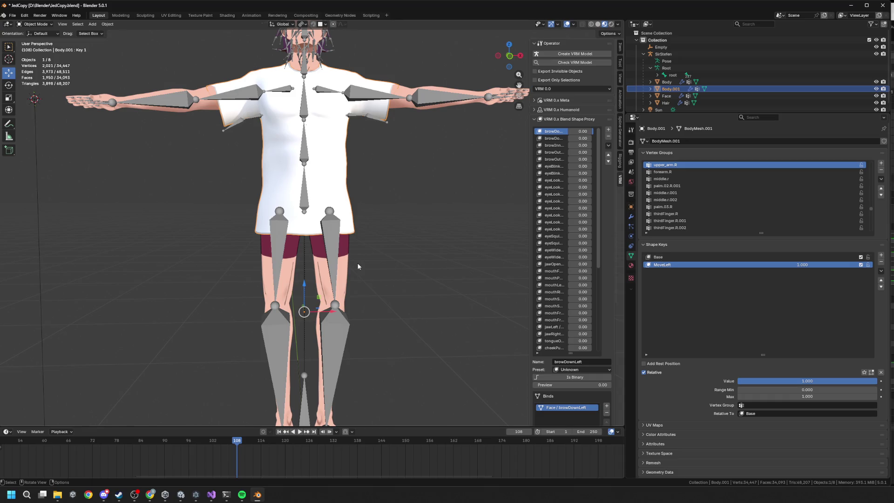
Enter Edit Mode on Body.001 and view the shirt's back from both sides.
{"action": "key", "text": "Tab"}
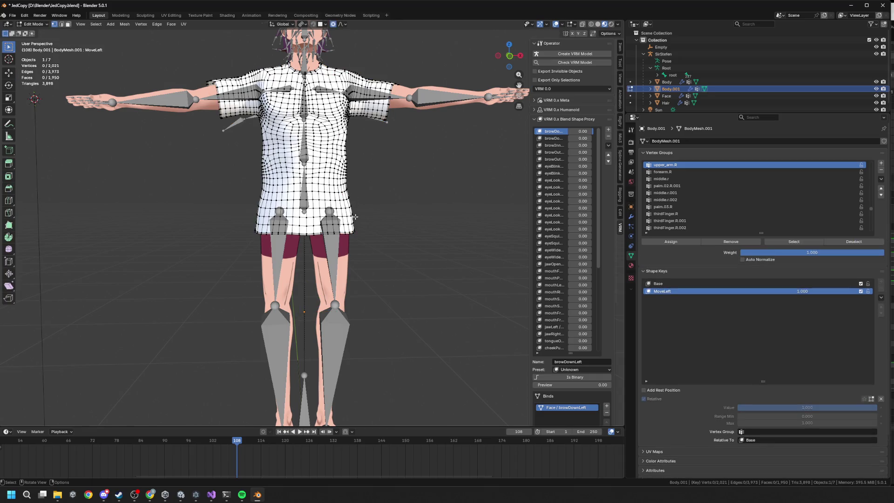
{"action": "key", "text": "Tab"}
{"action": "key", "text": "Tab"}
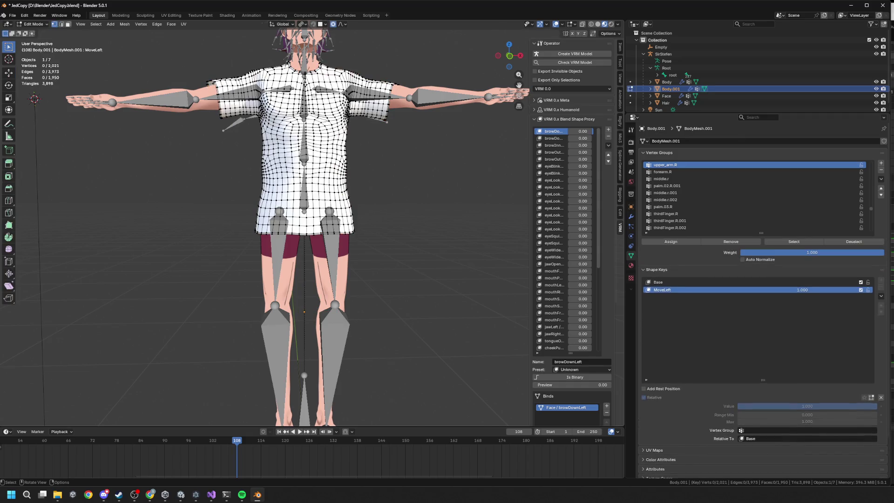
{"action": "key", "text": "Tab"}
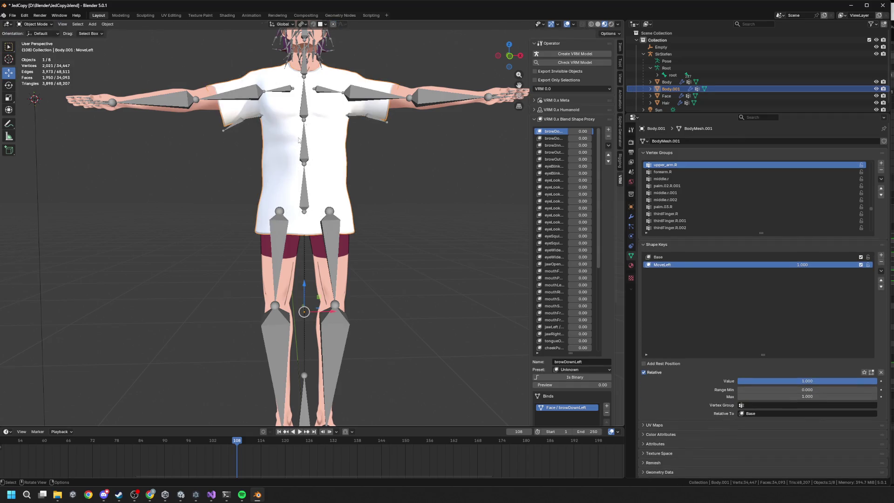
{"action": "key", "text": "Tab"}
{"action": "scroll", "coordinate": [354, 148], "scroll_direction": "up", "scroll_amount": 4}
{"action": "scroll", "coordinate": [354, 148], "scroll_direction": "down", "scroll_amount": 4}
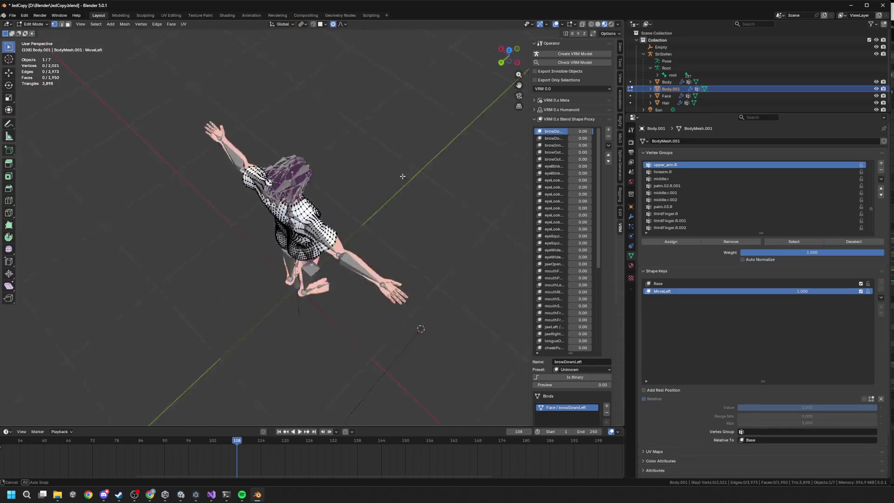
{"action": "scroll", "coordinate": [390, 111], "scroll_direction": "up", "scroll_amount": 5}
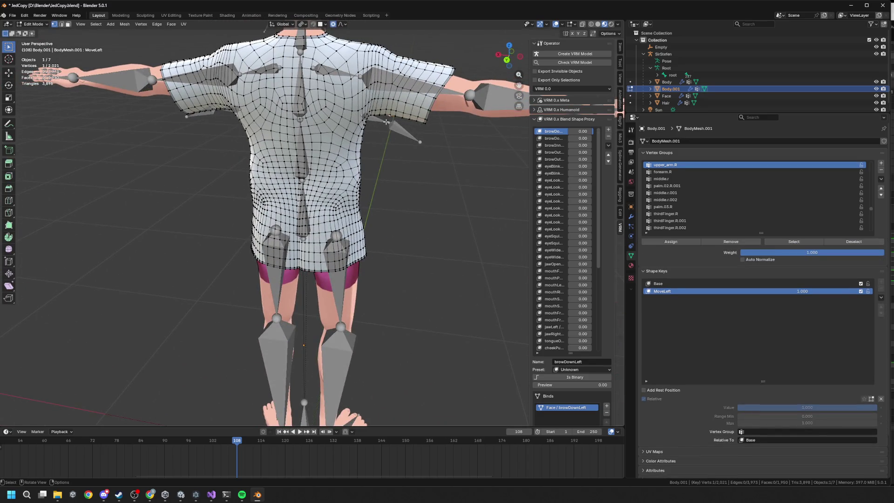
{"action": "key", "text": "KP_6"}
{"action": "key", "text": "KP_6"}
{"action": "key", "text": "KP_6"}
{"action": "key", "text": "KP_6"}
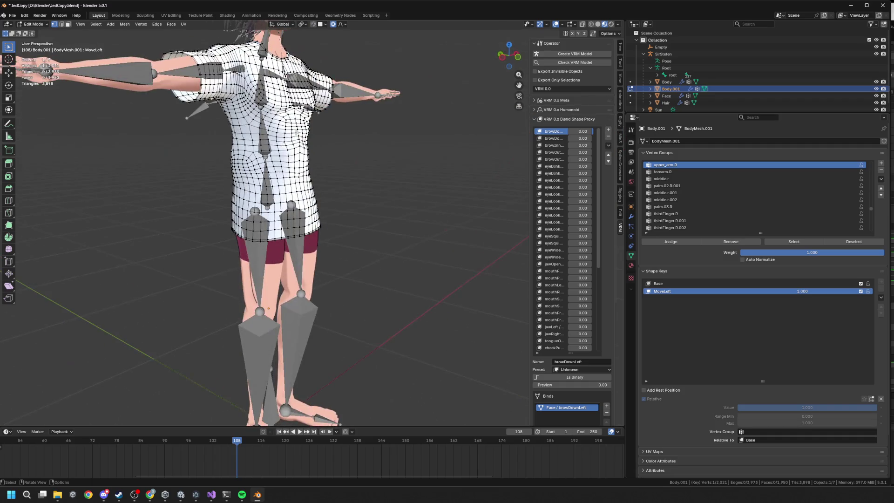
{"action": "key", "text": "KP_6"}
{"action": "key", "text": "KP_6"}
{"action": "key", "text": "KP_6"}
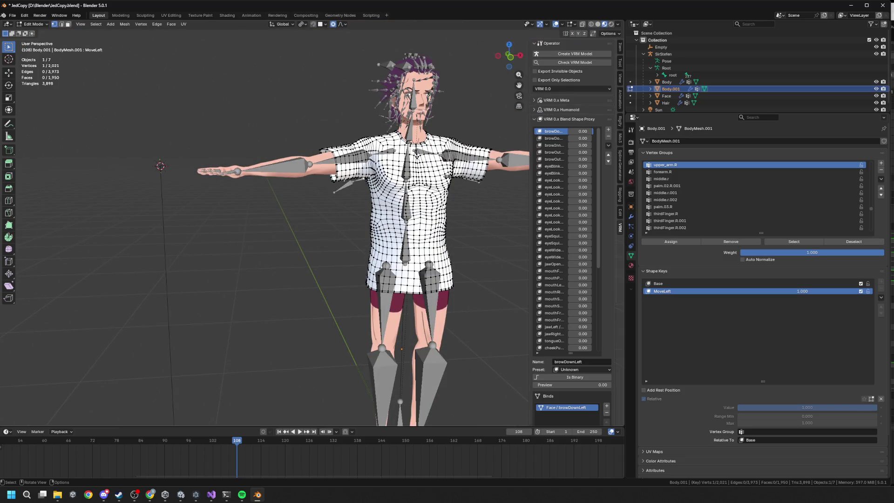
In Unity, play-test the ShirtCopy avatar, inspect its root object, stop Play and orbit the scene.
{"action": "left_click", "coordinate": [178, 499]}
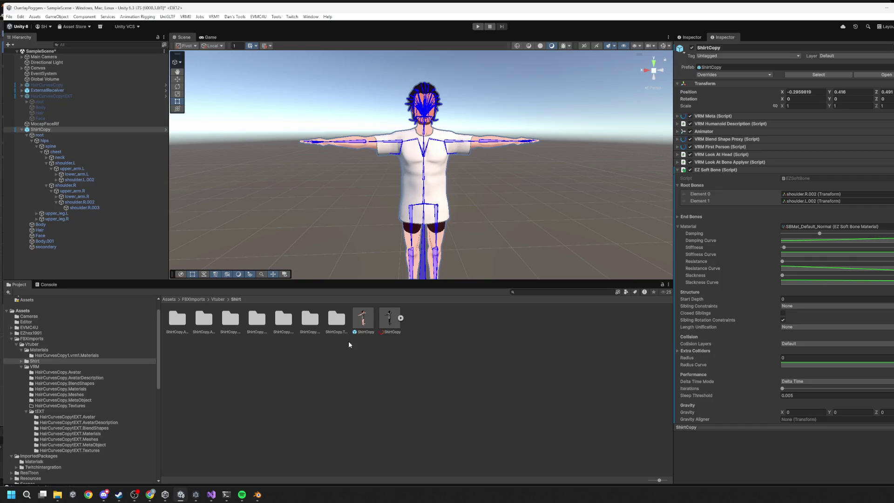
{"action": "left_click", "coordinate": [478, 28]}
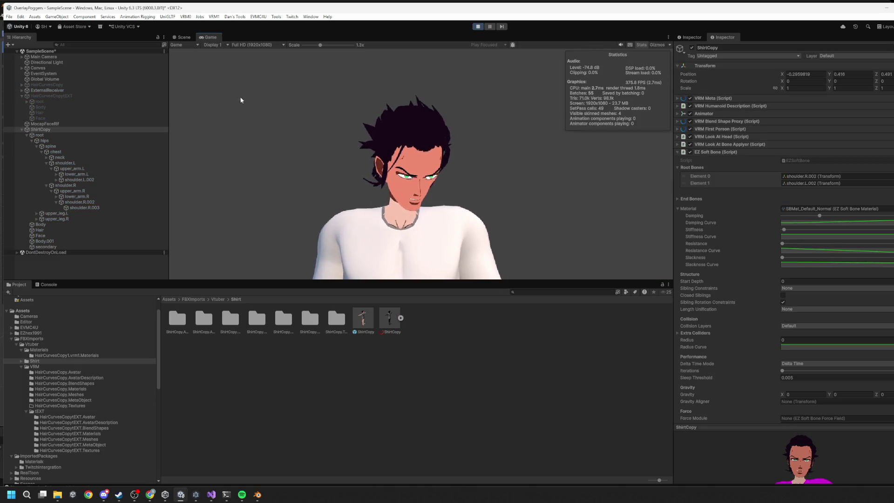
{"action": "left_click", "coordinate": [185, 38]}
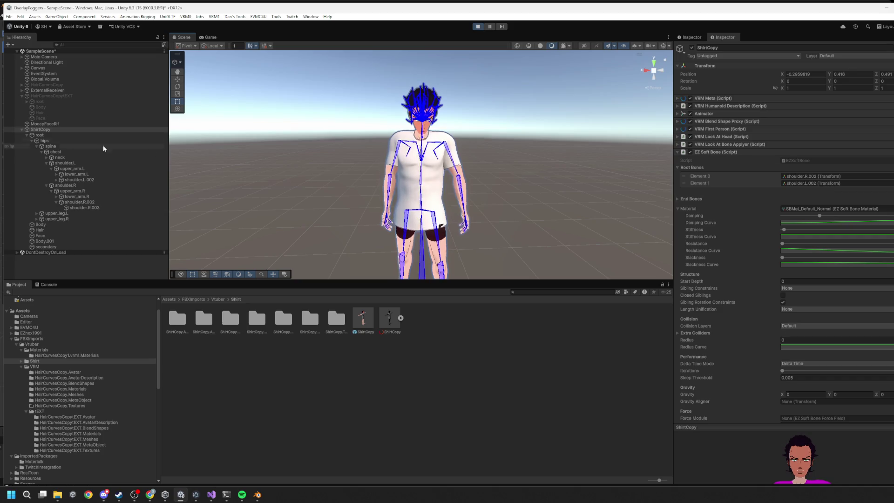
{"action": "left_click", "coordinate": [45, 136]}
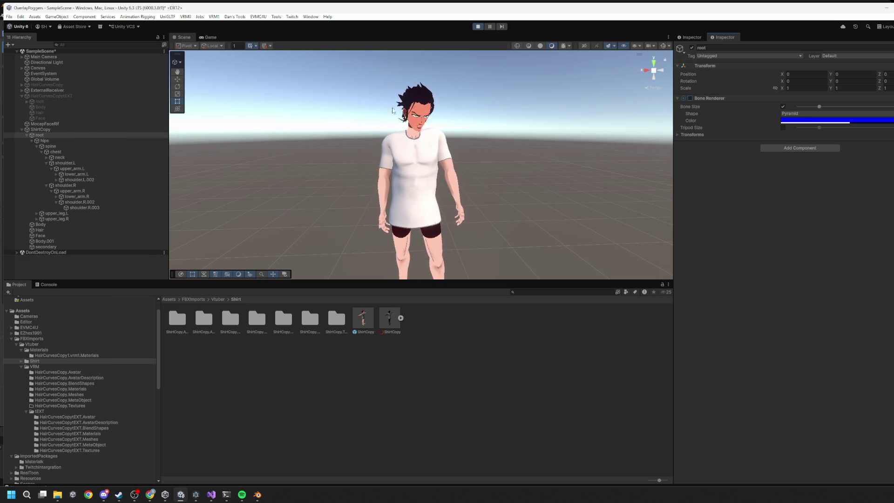
{"action": "left_click", "coordinate": [476, 28]}
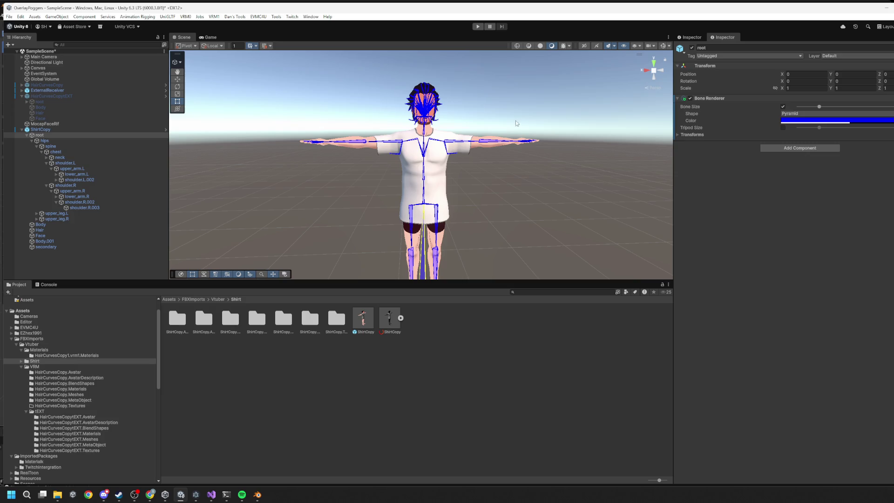
{"action": "scroll", "coordinate": [452, 222], "scroll_direction": "up", "scroll_amount": 2}
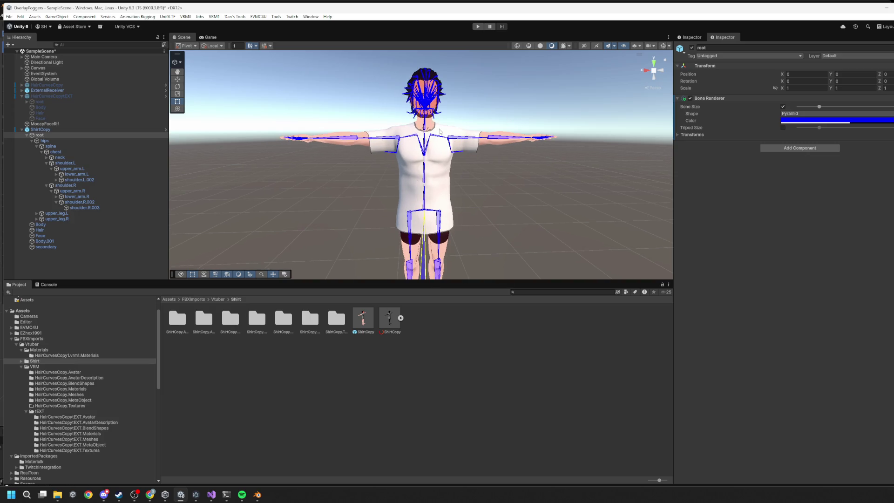
{"action": "mouse_move", "coordinate": [452, 169]}
{"action": "left_mouse_down"}
{"action": "mouse_move", "coordinate": [454, 183]}
{"action": "mouse_move", "coordinate": [437, 182]}
{"action": "mouse_move", "coordinate": [580, 190]}
{"action": "mouse_move", "coordinate": [646, 171]}
{"action": "mouse_move", "coordinate": [513, 164]}
{"action": "mouse_move", "coordinate": [492, 180]}
{"action": "mouse_move", "coordinate": [571, 190]}
{"action": "mouse_move", "coordinate": [331, 229]}
{"action": "mouse_move", "coordinate": [488, 179]}
{"action": "left_mouse_up"}
{"action": "left_click_drag", "start_coordinate": [482, 214], "coordinate": [484, 194]}
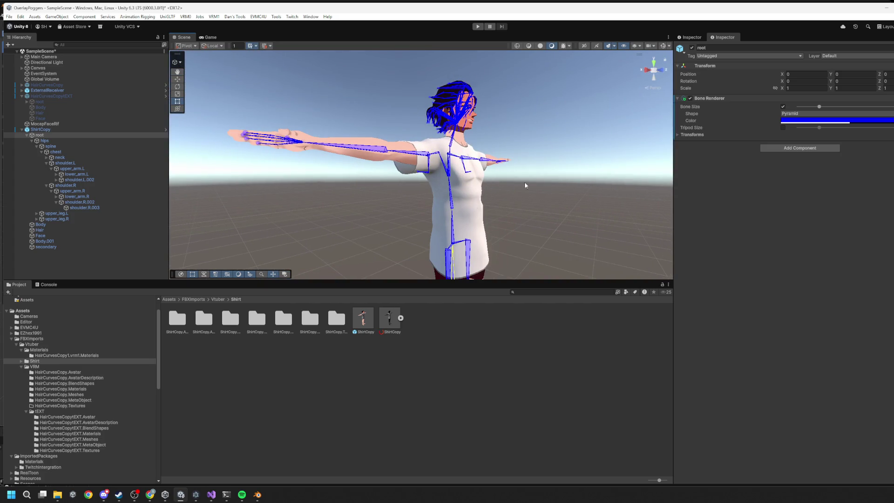
{"action": "key", "text": "alt+Tab"}
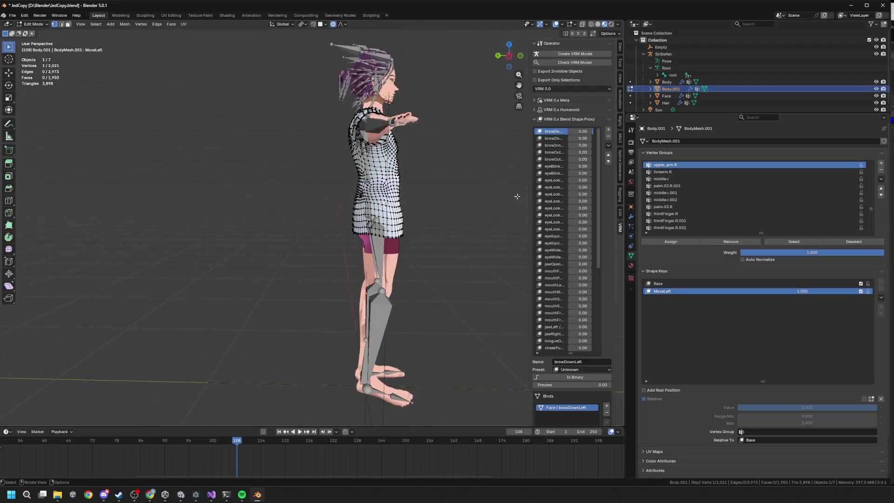
Snap to the front view and select the edge loop across the chest.
{"action": "left_click_drag", "start_coordinate": [517, 197], "coordinate": [419, 200]}
{"action": "scroll", "coordinate": [419, 200], "scroll_direction": "up", "scroll_amount": 3}
{"action": "scroll", "coordinate": [419, 201], "scroll_direction": "down", "scroll_amount": 4}
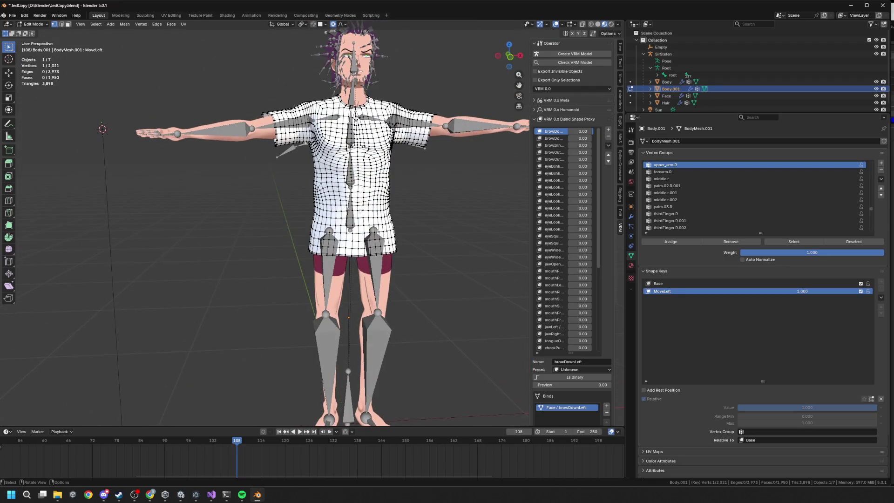
{"action": "scroll", "coordinate": [419, 200], "scroll_direction": "up", "scroll_amount": 2}
{"action": "mouse_move", "coordinate": [419, 187]}
{"action": "left_mouse_down"}
{"action": "mouse_move", "coordinate": [474, 174]}
{"action": "mouse_move", "coordinate": [421, 192]}
{"action": "left_mouse_up"}
{"action": "scroll", "coordinate": [417, 192], "scroll_direction": "up", "scroll_amount": 2}
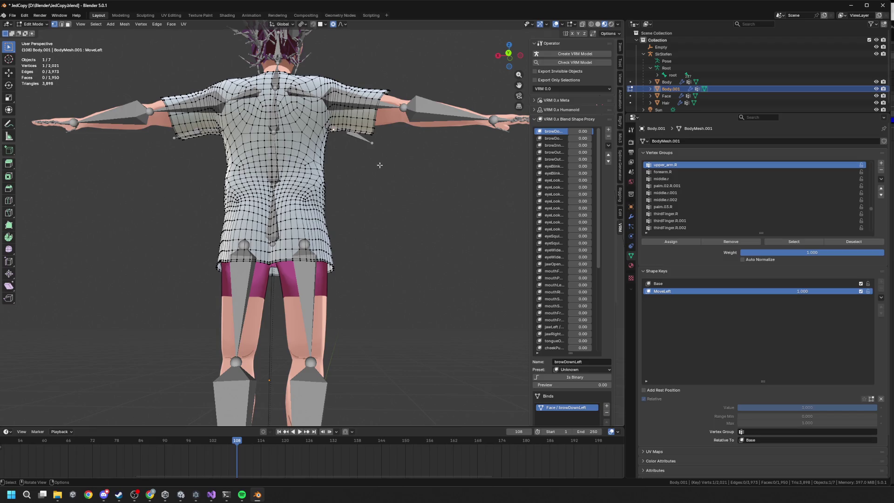
{"action": "key", "text": "KP_1"}
{"action": "scroll", "coordinate": [389, 135], "scroll_direction": "up", "scroll_amount": 3}
{"action": "scroll", "coordinate": [372, 149], "scroll_direction": "down", "scroll_amount": 3}
{"action": "scroll", "coordinate": [357, 160], "scroll_direction": "up", "scroll_amount": 5}
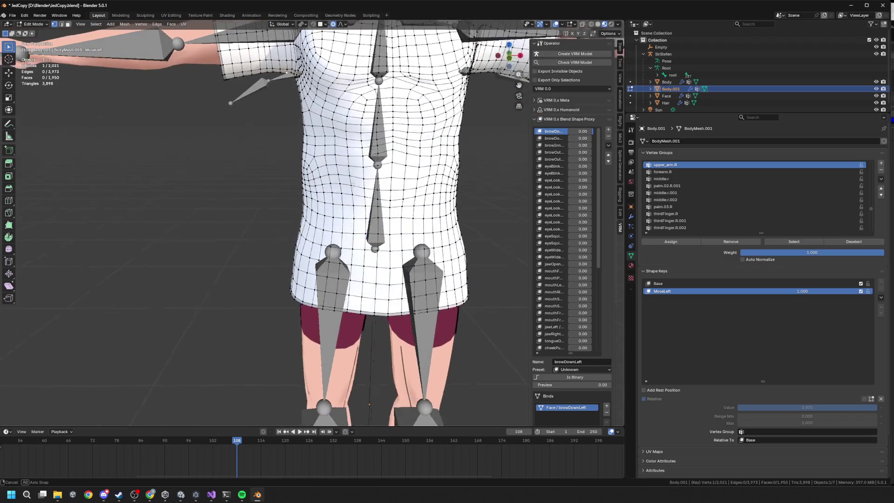
{"action": "left_click", "coordinate": [303, 169], "text": "alt"}
{"action": "scroll", "coordinate": [326, 186], "scroll_direction": "down", "scroll_amount": 4}
{"action": "scroll", "coordinate": [326, 186], "scroll_direction": "up", "scroll_amount": 4}
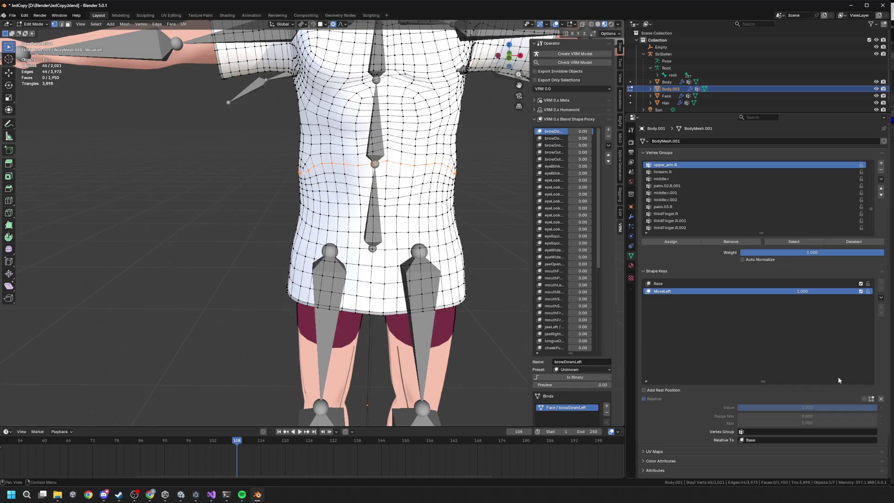
Check the shaded shirt in Object Mode, then return to Edit Mode.
{"action": "key", "text": "Tab"}
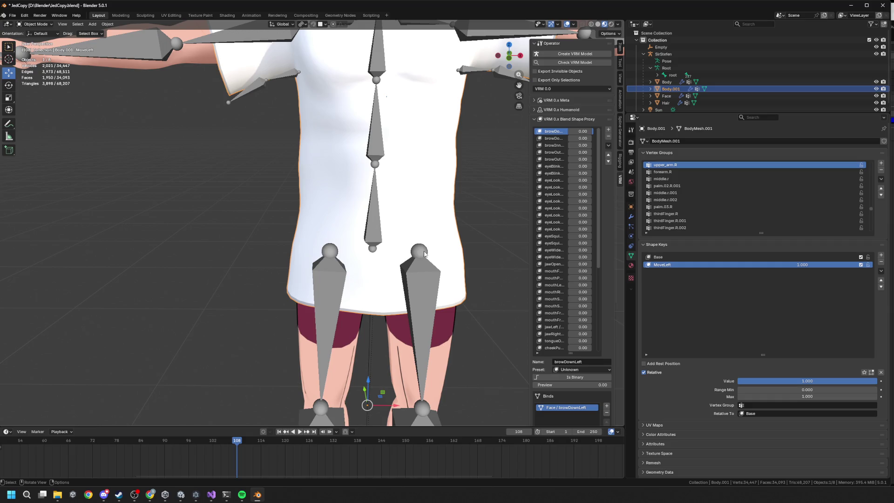
{"action": "scroll", "coordinate": [410, 255], "scroll_direction": "down", "scroll_amount": 3}
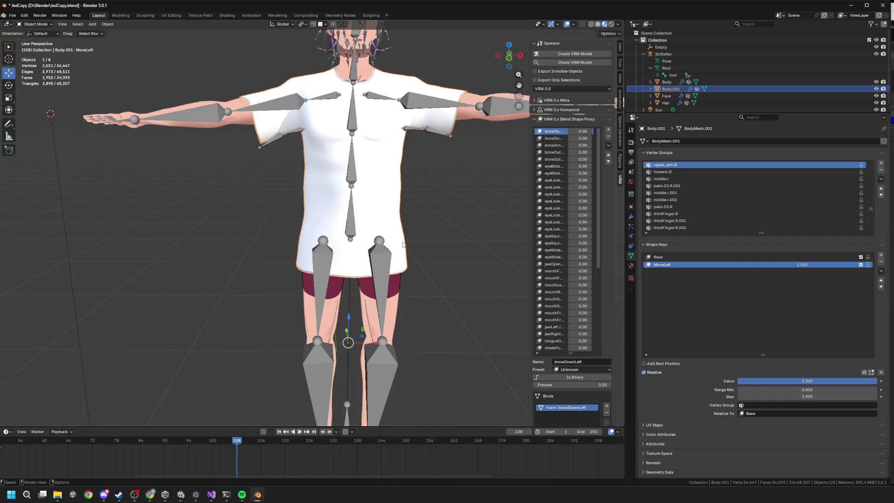
{"action": "scroll", "coordinate": [336, 286], "scroll_direction": "down", "scroll_amount": 3}
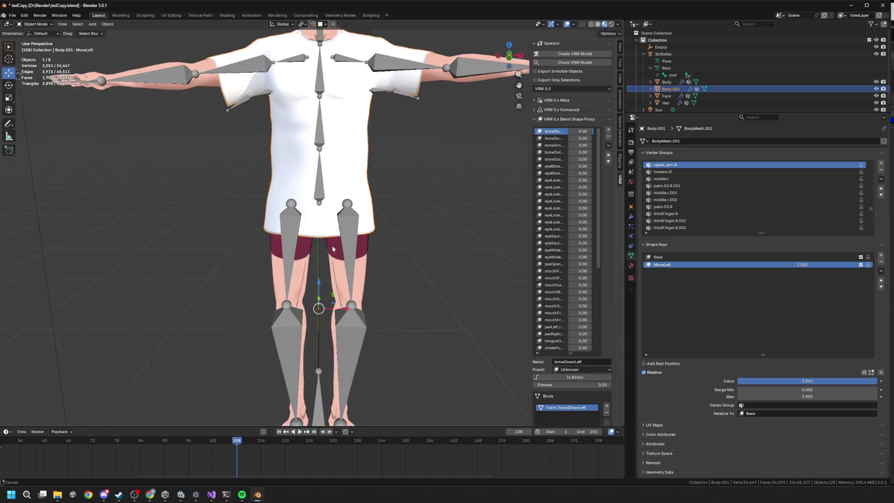
{"action": "key", "text": "Tab"}
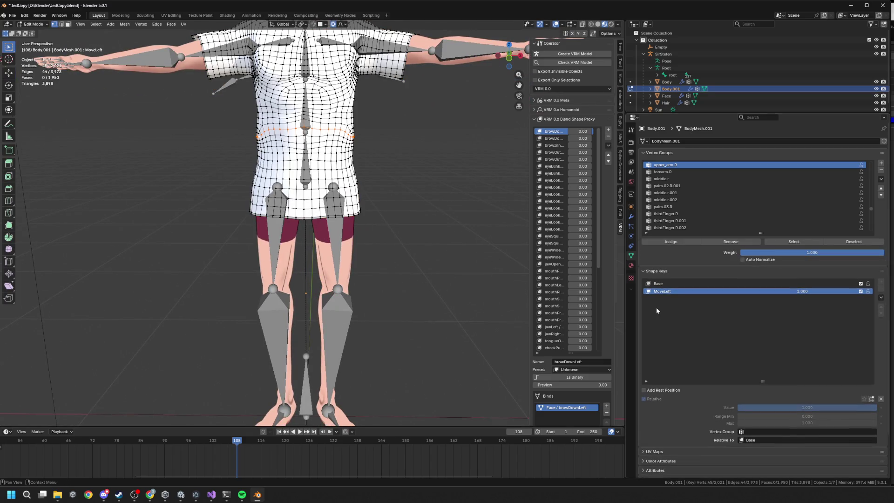
Shift the shirt hem edge loop sideways along X with proportional falloff.
{"action": "left_click", "coordinate": [355, 214], "text": "alt"}
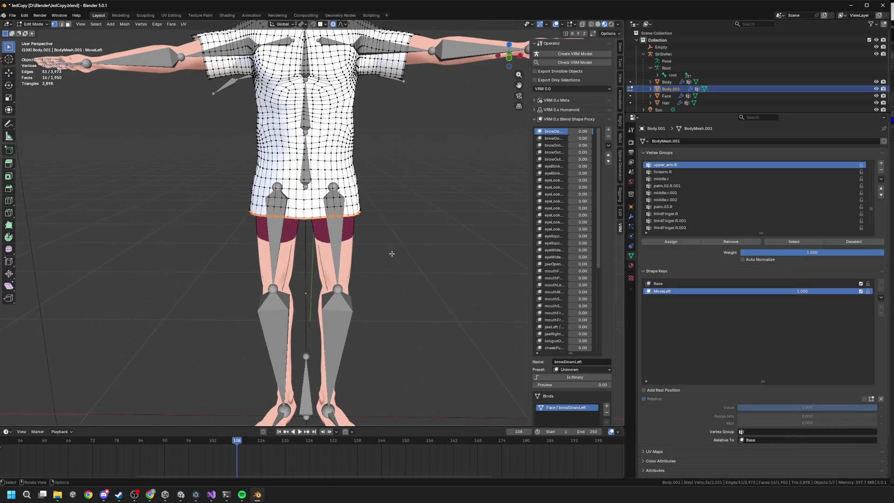
{"action": "key", "text": "g"}
{"action": "key", "text": "x"}
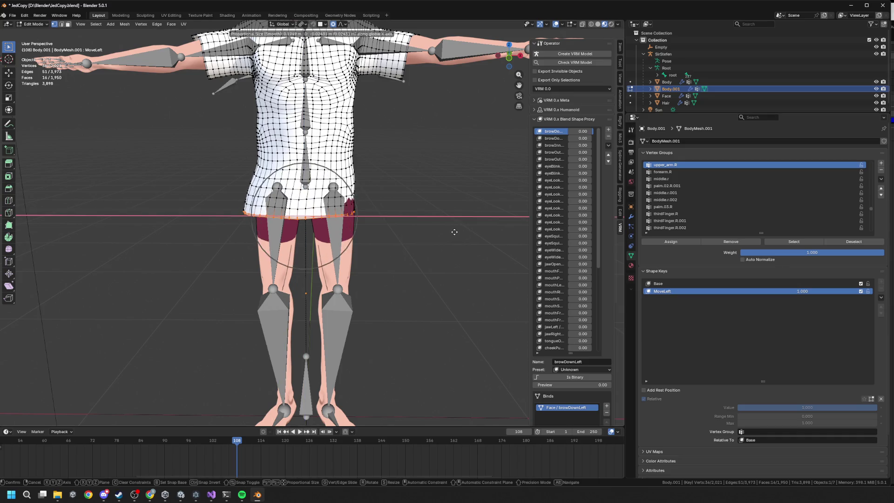
{"action": "left_click", "coordinate": [454, 231]}
{"action": "key", "text": "g"}
{"action": "key", "text": "z"}
{"action": "key", "text": "Escape"}
Select a face patch on the shirt's left side and try X and vertical moves, cancelling both.
{"action": "left_click_drag", "start_coordinate": [235, 170], "coordinate": [263, 209]}
{"action": "key", "text": "g"}
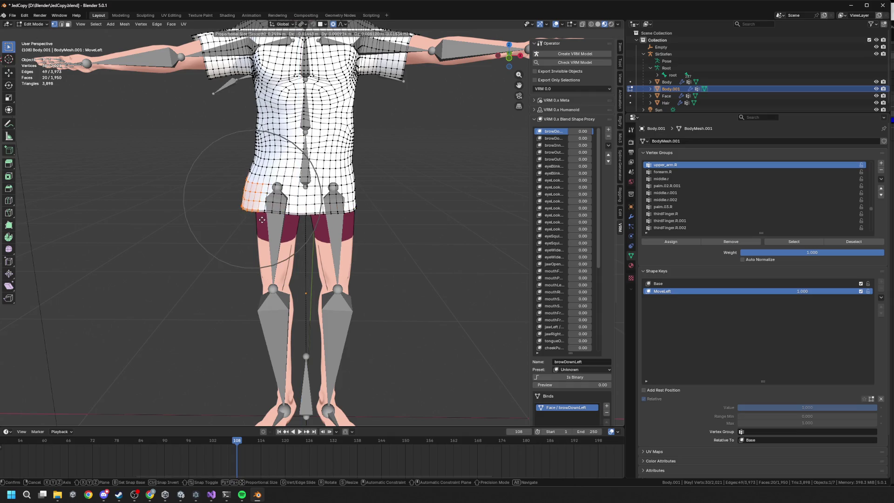
{"action": "key", "text": "x"}
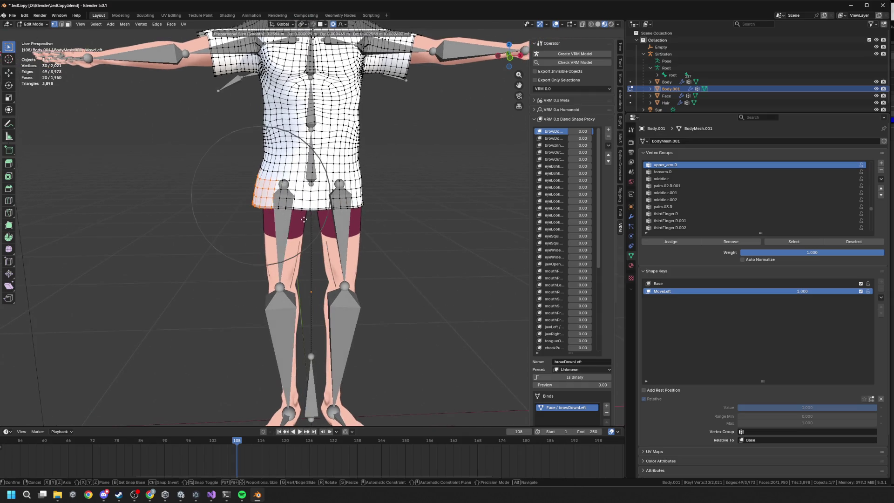
{"action": "key", "text": "Escape"}
{"action": "key", "text": "g"}
{"action": "key", "text": "z"}
{"action": "key", "text": "Escape"}
Nudge the left-side patch slightly sideways, then push it front-to-back along Y.
{"action": "key", "text": "g"}
{"action": "key", "text": "x"}
{"action": "key", "text": "Return"}
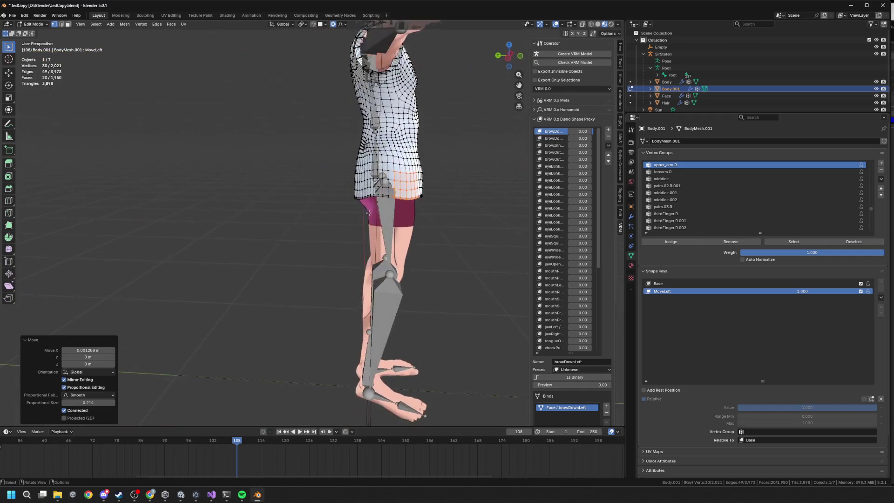
{"action": "key", "text": "g"}
{"action": "key", "text": "y"}
{"action": "scroll", "coordinate": [367, 213], "scroll_direction": "down", "scroll_amount": 4}
{"action": "key", "text": "Return"}
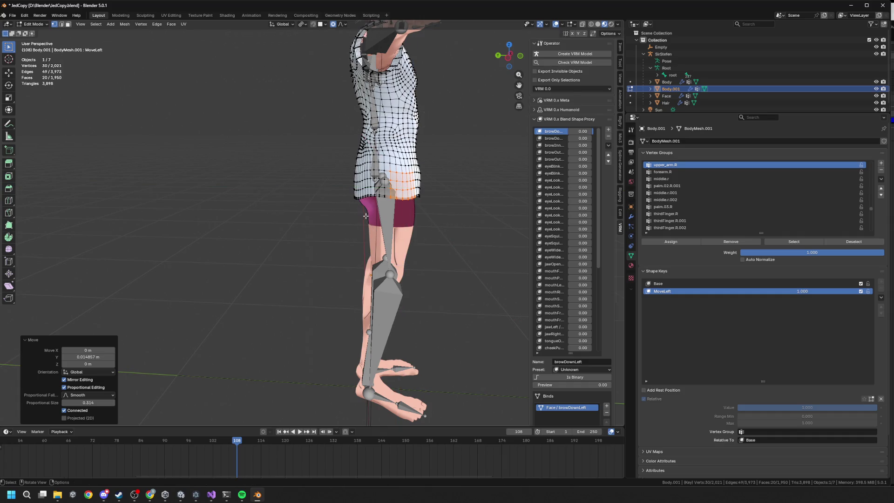
From a straight front view, tilt the selected patch by 5.8°.
{"action": "key", "text": "KP_6"}
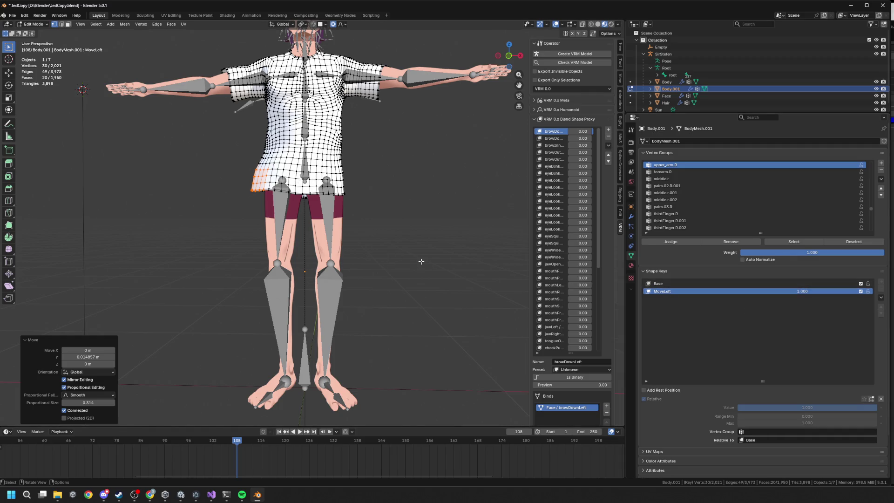
{"action": "scroll", "coordinate": [400, 257], "scroll_direction": "up", "scroll_amount": 3}
{"action": "left_click_drag", "start_coordinate": [509, 56], "coordinate": [512, 60]}
{"action": "left_click", "coordinate": [512, 60]}
{"action": "key", "text": "r"}
{"action": "key", "text": "Return"}
Raise the patch 0.030549 m, then preview MoveLeft in Object Mode and return it to 0.
{"action": "key", "text": "g"}
{"action": "key", "text": "z"}
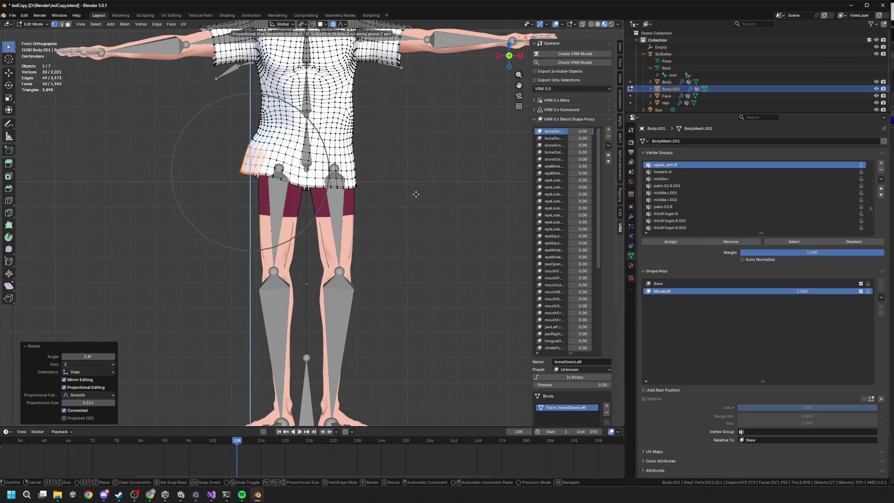
{"action": "left_click", "coordinate": [415, 194]}
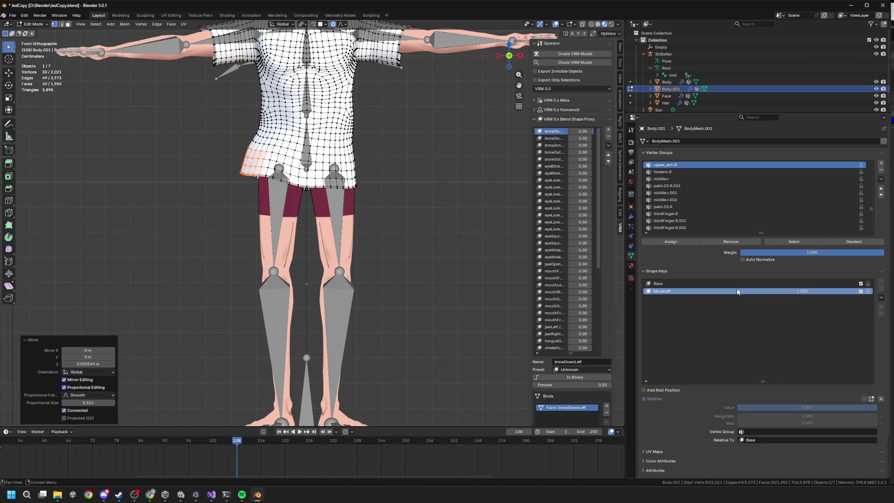
{"action": "key", "text": "Tab"}
{"action": "left_click_drag", "start_coordinate": [880, 382], "coordinate": [741, 382]}
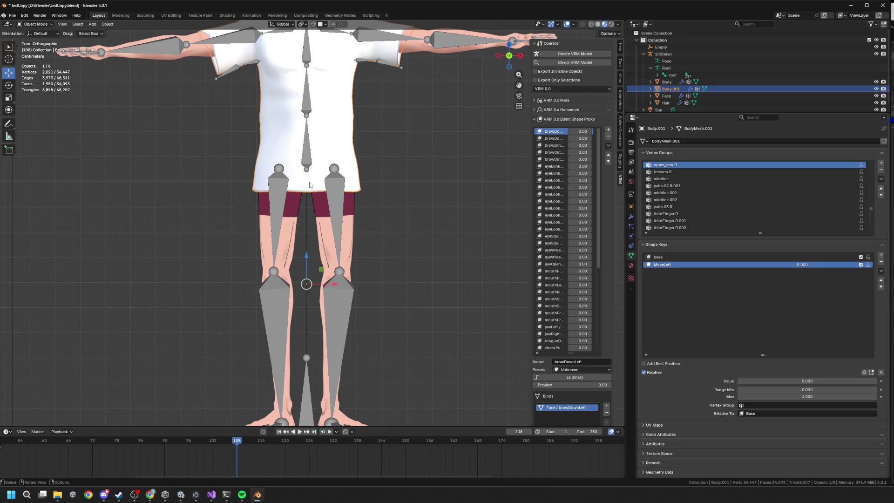
{"action": "mouse_move", "coordinate": [336, 186]}
{"action": "left_mouse_down"}
{"action": "mouse_move", "coordinate": [390, 191]}
{"action": "mouse_move", "coordinate": [318, 154]}
{"action": "left_mouse_up"}
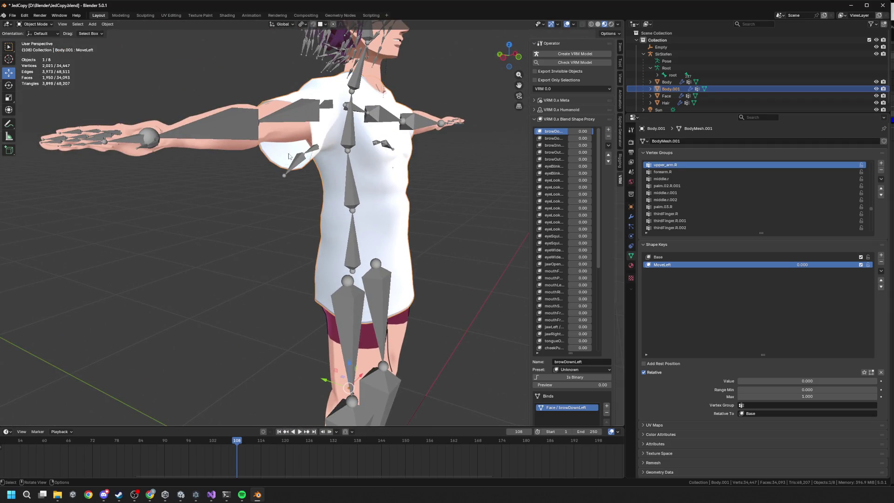
{"action": "left_click_drag", "start_coordinate": [352, 163], "coordinate": [263, 149]}
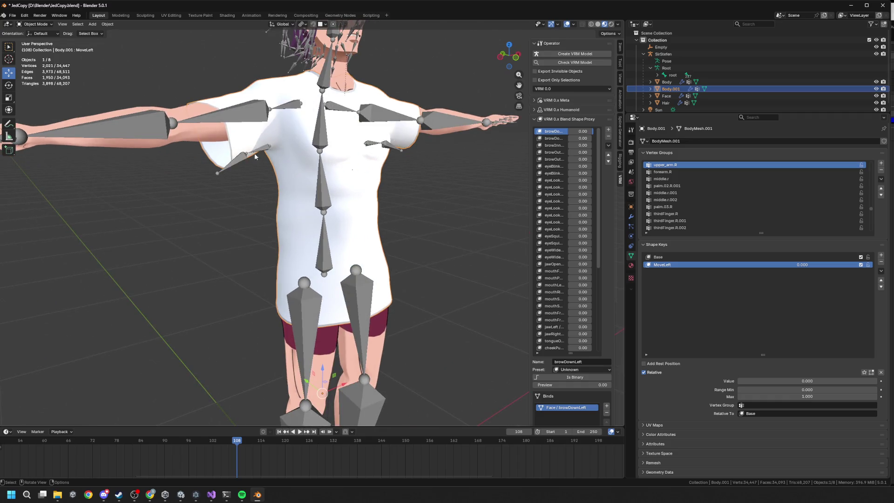
{"action": "mouse_move", "coordinate": [307, 167]}
{"action": "left_mouse_down"}
{"action": "mouse_move", "coordinate": [374, 173]}
{"action": "mouse_move", "coordinate": [358, 154]}
{"action": "mouse_move", "coordinate": [299, 169]}
{"action": "mouse_move", "coordinate": [228, 142]}
{"action": "left_mouse_up"}
{"action": "mouse_move", "coordinate": [332, 227]}
{"action": "left_mouse_down"}
{"action": "mouse_move", "coordinate": [367, 182]}
{"action": "mouse_move", "coordinate": [374, 223]}
{"action": "mouse_move", "coordinate": [353, 208]}
{"action": "left_mouse_up"}
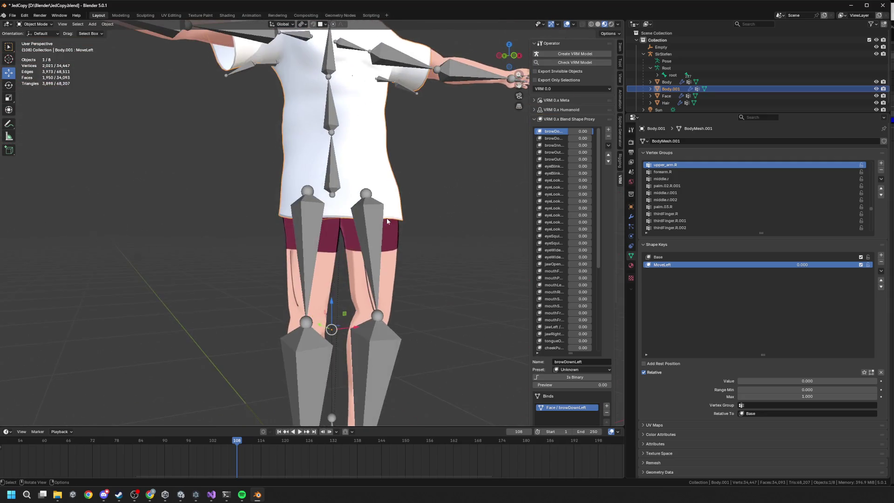
{"action": "key", "text": "Tab"}
{"action": "left_click_drag", "start_coordinate": [354, 226], "coordinate": [372, 179]}
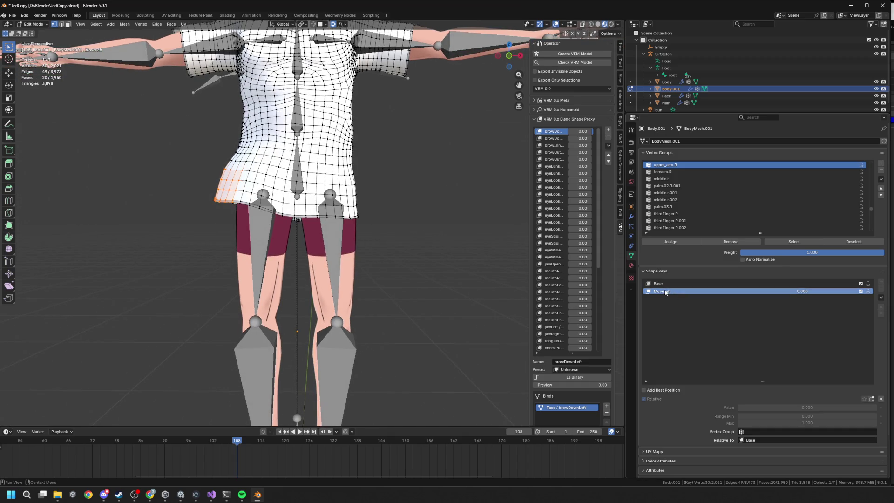
{"action": "key", "text": "Tab"}
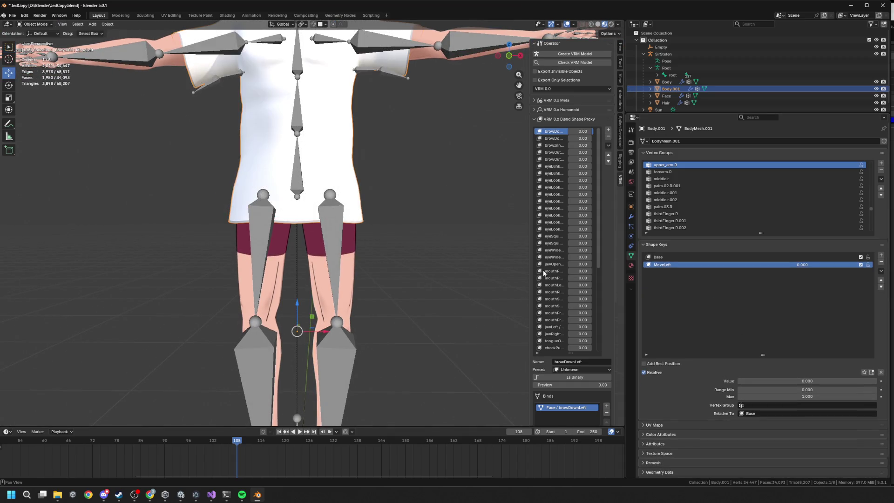
{"action": "mouse_move", "coordinate": [801, 381]}
{"action": "left_mouse_down"}
{"action": "mouse_move", "coordinate": [853, 381]}
{"action": "mouse_move", "coordinate": [762, 381]}
{"action": "mouse_move", "coordinate": [877, 380]}
{"action": "mouse_move", "coordinate": [738, 381]}
{"action": "mouse_move", "coordinate": [878, 381]}
{"action": "left_mouse_up"}
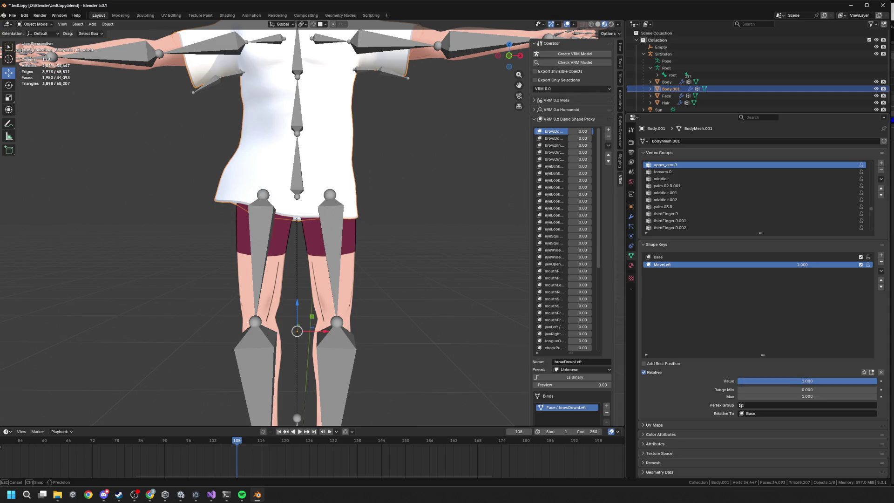
{"action": "left_click_drag", "start_coordinate": [878, 381], "coordinate": [737, 381]}
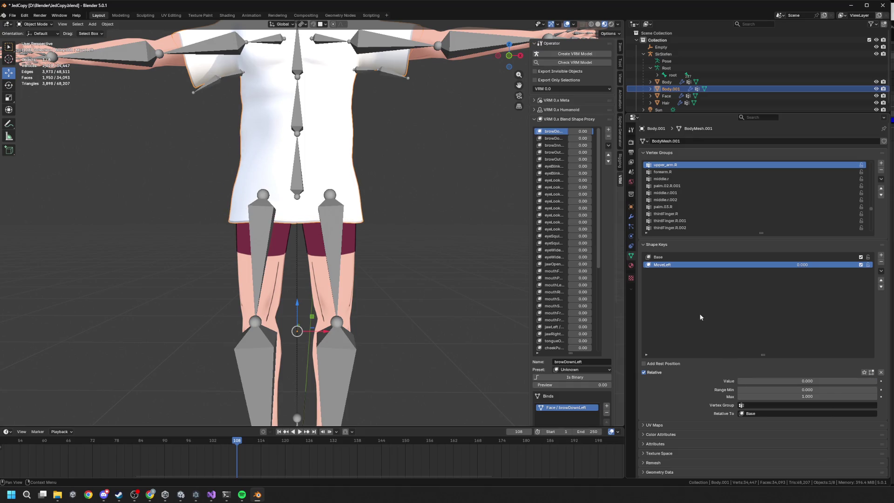
Duplicate the MoveLeft shape key and rename the copy MoveRight.
{"action": "right_click", "coordinate": [662, 266]}
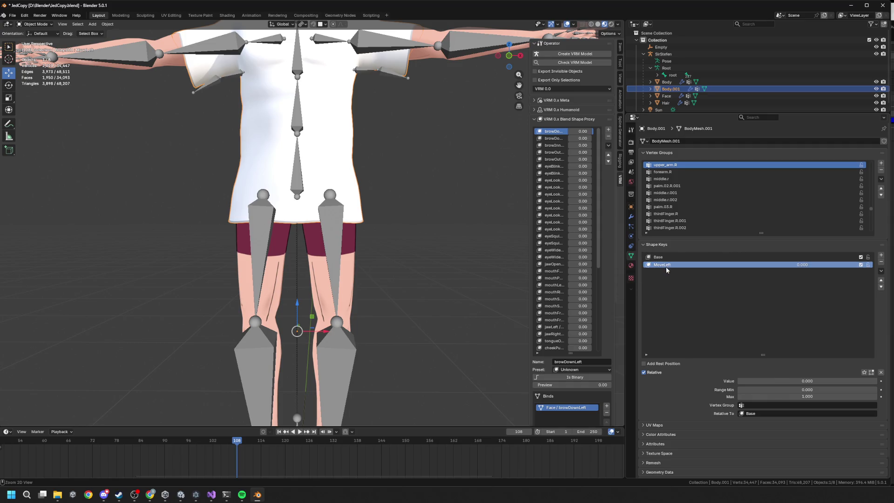
{"action": "right_click", "coordinate": [668, 267]}
{"action": "right_click", "coordinate": [680, 266]}
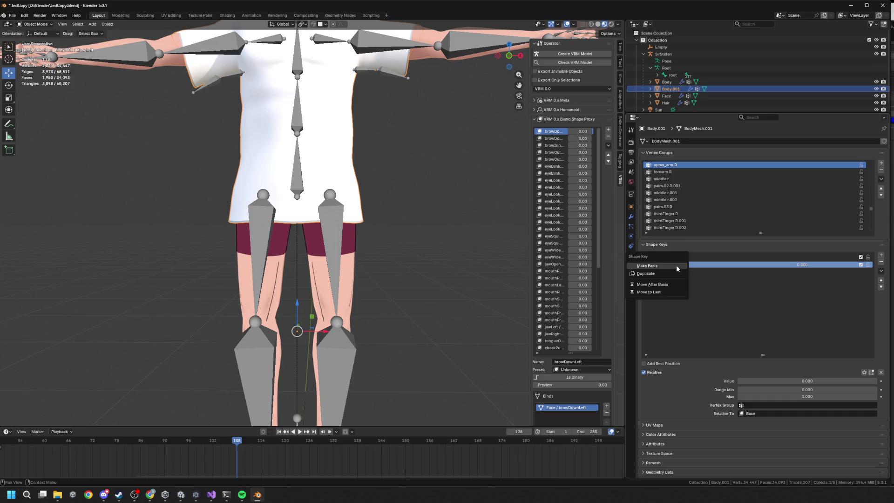
{"action": "right_click", "coordinate": [661, 270]}
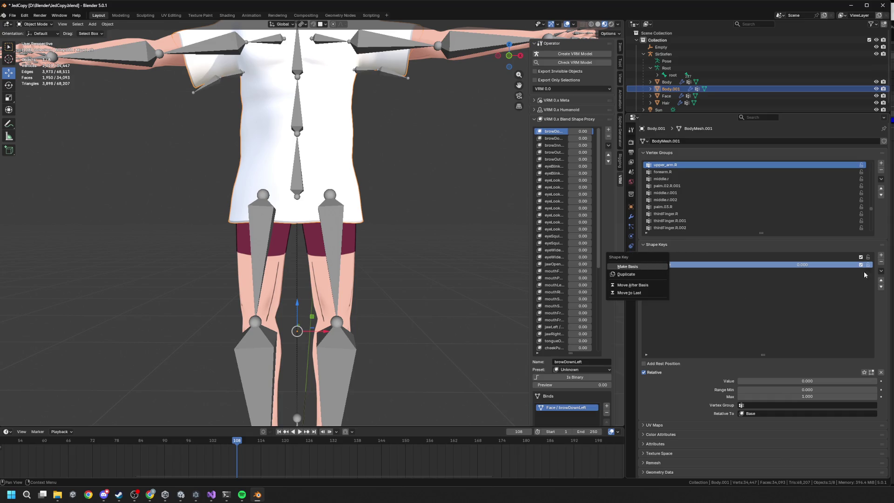
{"action": "left_click", "coordinate": [881, 271]}
{"action": "left_click", "coordinate": [839, 288]}
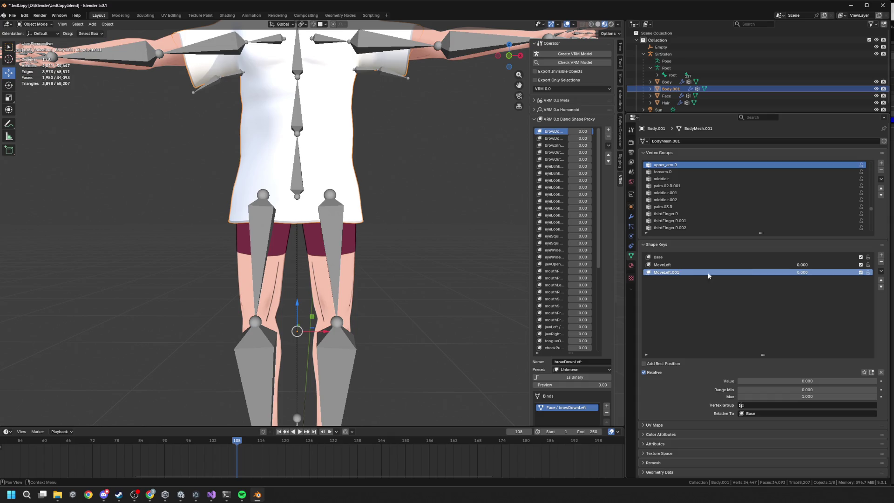
{"action": "double_click", "coordinate": [680, 272]}
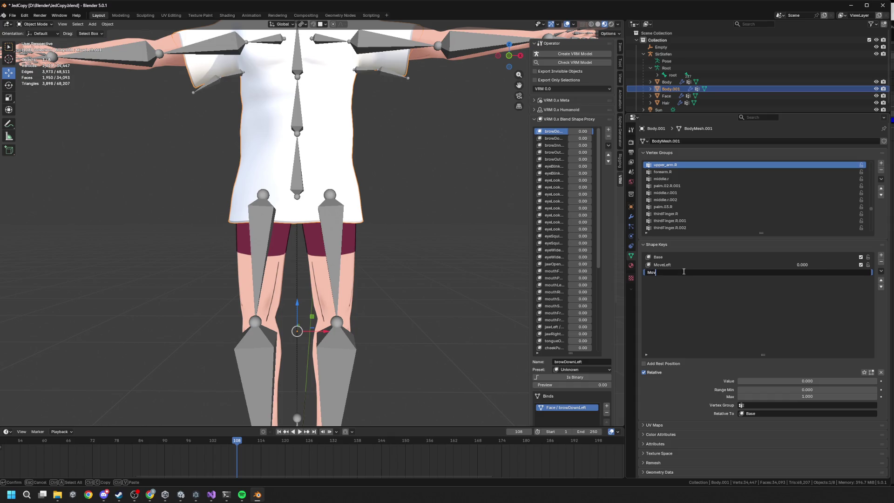
{"action": "type", "text": "eRight"}
{"action": "key", "text": "Return"}
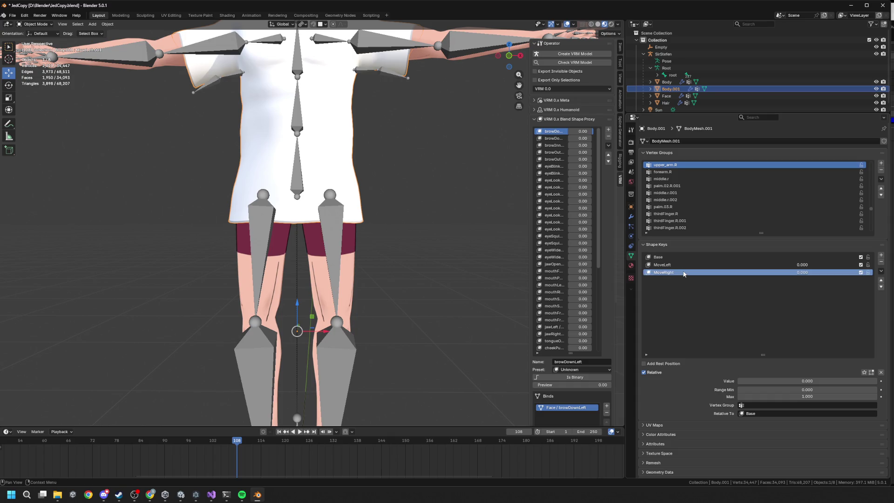
Flip MoveRight's deformation to the opposite side and preview it with the slider.
{"action": "left_click", "coordinate": [881, 271]}
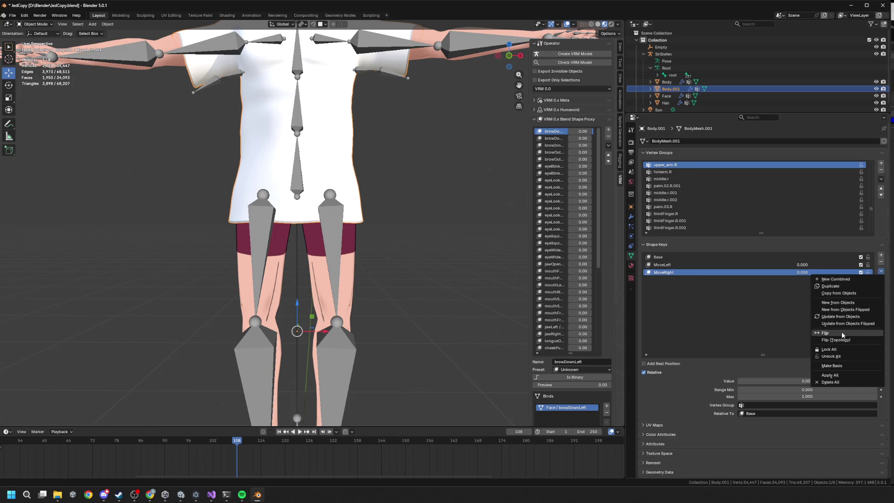
{"action": "left_click", "coordinate": [824, 333]}
{"action": "mouse_move", "coordinate": [793, 381]}
{"action": "left_mouse_down"}
{"action": "mouse_move", "coordinate": [876, 381]}
{"action": "mouse_move", "coordinate": [741, 381]}
{"action": "mouse_move", "coordinate": [624, 326]}
{"action": "left_mouse_up"}
{"action": "scroll", "coordinate": [331, 258], "scroll_direction": "down", "scroll_amount": 5}
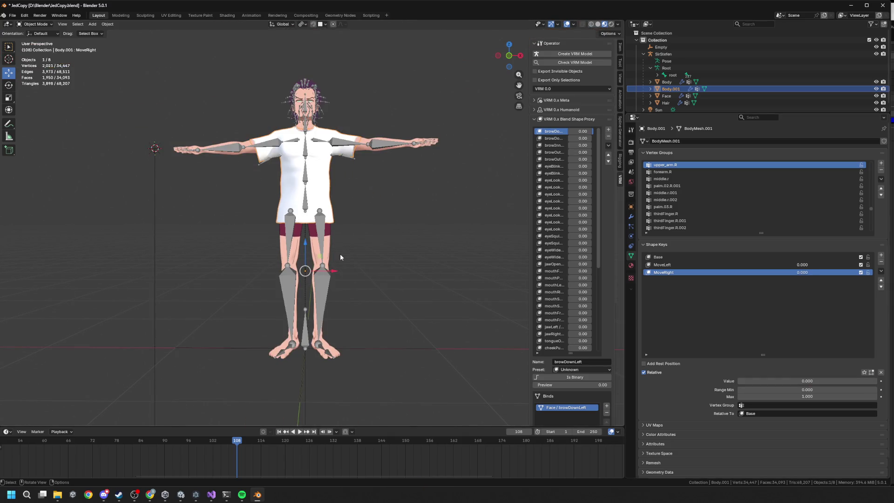
{"action": "mouse_move", "coordinate": [332, 274]}
{"action": "left_mouse_down"}
{"action": "mouse_move", "coordinate": [410, 273]}
{"action": "mouse_move", "coordinate": [319, 271]}
{"action": "left_mouse_up"}
{"action": "key", "text": "Escape"}
{"action": "left_click_drag", "start_coordinate": [335, 274], "coordinate": [433, 273]}
{"action": "key", "text": "ctrl+z"}
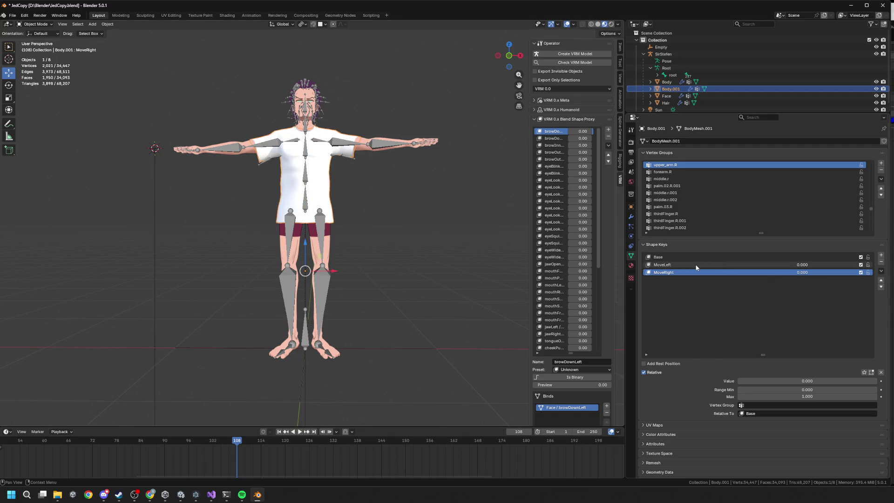
{"action": "left_click", "coordinate": [699, 264]}
{"action": "left_click", "coordinate": [684, 273]}
{"action": "left_click", "coordinate": [685, 264]}
{"action": "left_click", "coordinate": [680, 273]}
{"action": "left_click", "coordinate": [678, 264]}
{"action": "left_click", "coordinate": [675, 272]}
{"action": "left_click", "coordinate": [673, 264]}
{"action": "left_click", "coordinate": [670, 273]}
{"action": "left_click", "coordinate": [667, 265]}
{"action": "left_click", "coordinate": [665, 273]}
{"action": "left_click", "coordinate": [662, 264]}
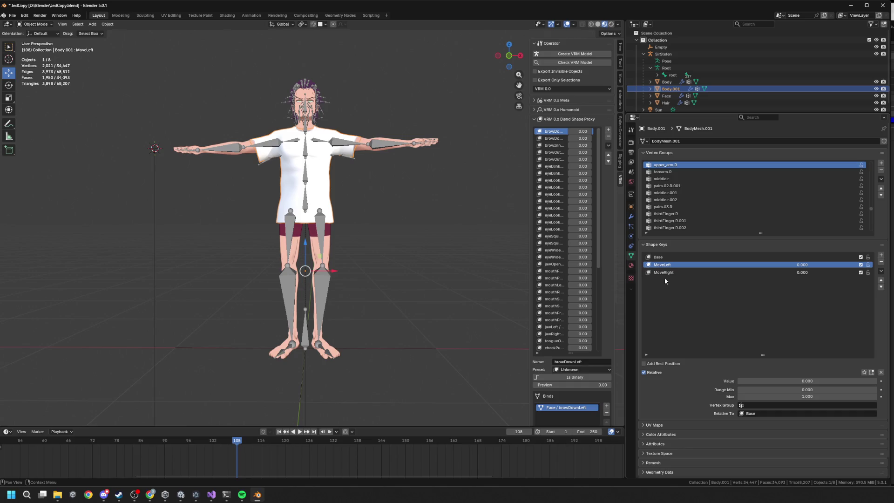
{"action": "scroll", "coordinate": [337, 254], "scroll_direction": "up", "scroll_amount": 5}
{"action": "scroll", "coordinate": [337, 253], "scroll_direction": "down", "scroll_amount": 4}
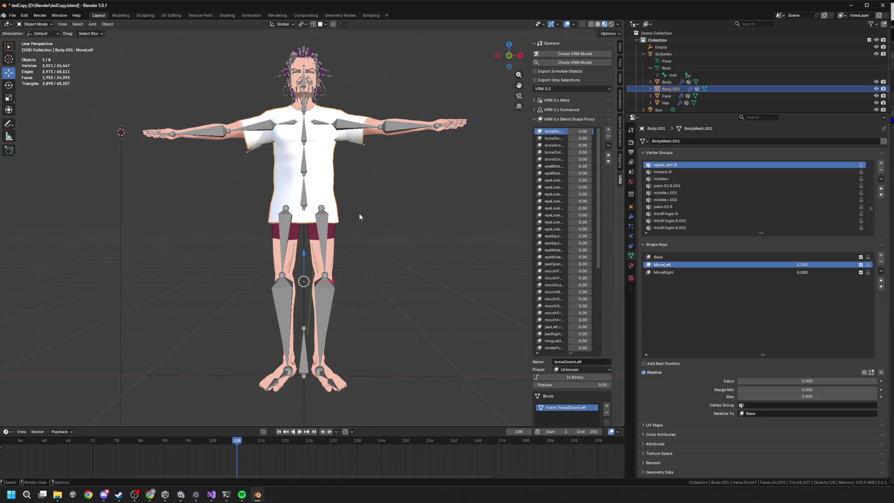
{"action": "scroll", "coordinate": [360, 217], "scroll_direction": "up", "scroll_amount": 3}
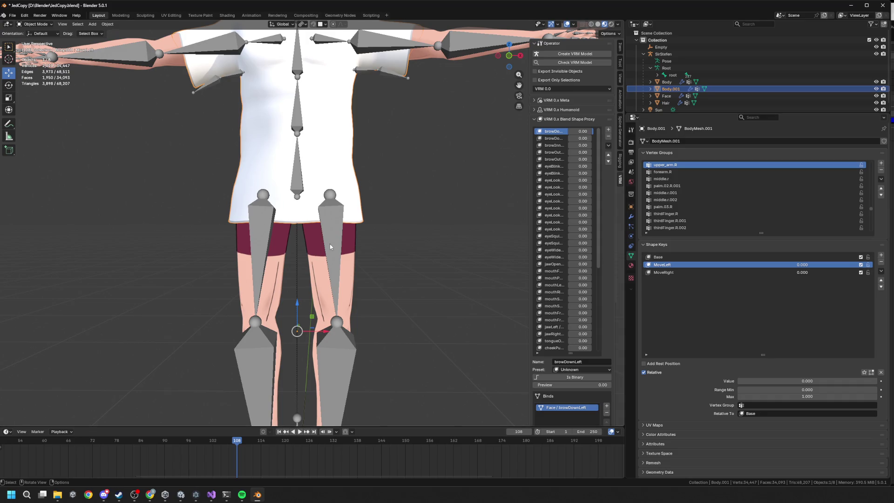
{"action": "scroll", "coordinate": [326, 239], "scroll_direction": "down", "scroll_amount": 3}
{"action": "left_click_drag", "start_coordinate": [326, 240], "coordinate": [399, 239]}
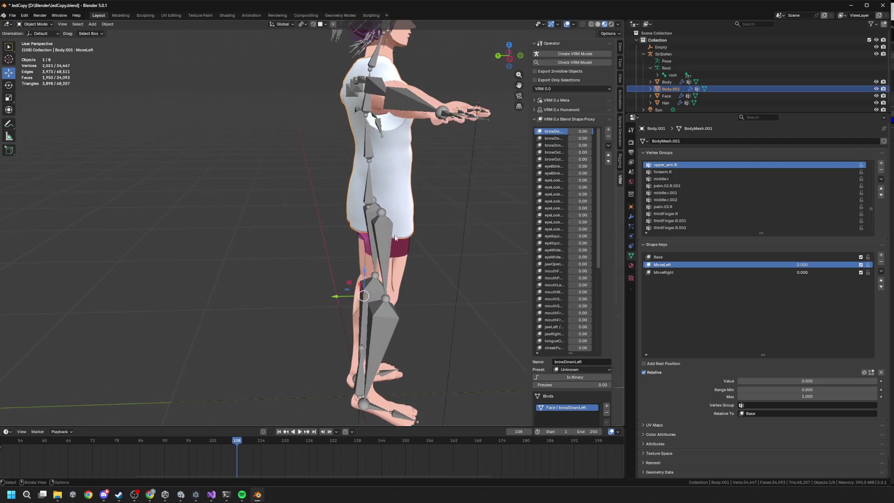
{"action": "mouse_move", "coordinate": [386, 182]}
{"action": "left_mouse_down"}
{"action": "mouse_move", "coordinate": [363, 195]}
{"action": "mouse_move", "coordinate": [418, 217]}
{"action": "mouse_move", "coordinate": [370, 201]}
{"action": "mouse_move", "coordinate": [433, 210]}
{"action": "mouse_move", "coordinate": [386, 192]}
{"action": "left_mouse_up"}
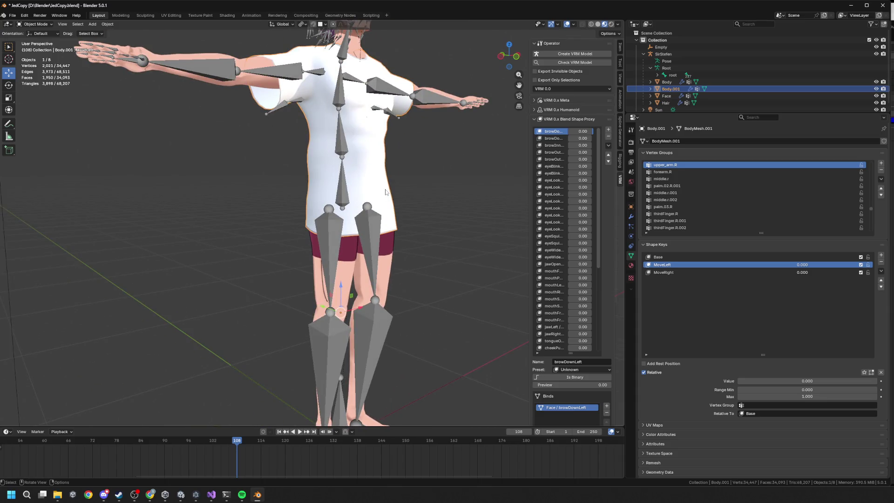
{"action": "mouse_move", "coordinate": [398, 151]}
{"action": "left_mouse_down"}
{"action": "mouse_move", "coordinate": [457, 146]}
{"action": "mouse_move", "coordinate": [455, 159]}
{"action": "left_mouse_up"}
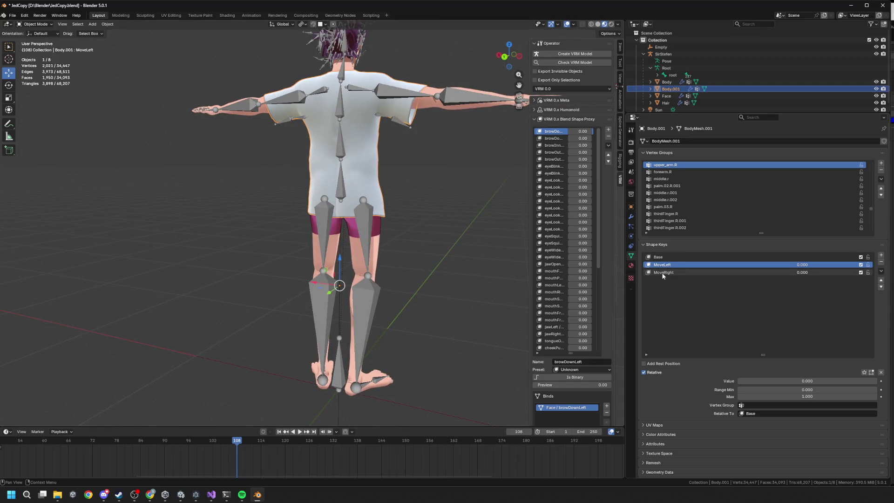
{"action": "left_click", "coordinate": [698, 272]}
{"action": "mouse_move", "coordinate": [322, 195]}
{"action": "left_mouse_down"}
{"action": "mouse_move", "coordinate": [350, 202]}
{"action": "mouse_move", "coordinate": [380, 244]}
{"action": "left_mouse_up"}
{"action": "mouse_move", "coordinate": [398, 291]}
{"action": "left_mouse_down"}
{"action": "mouse_move", "coordinate": [477, 233]}
{"action": "mouse_move", "coordinate": [461, 246]}
{"action": "mouse_move", "coordinate": [276, 118]}
{"action": "mouse_move", "coordinate": [300, 136]}
{"action": "left_mouse_up"}
{"action": "mouse_move", "coordinate": [213, 118]}
{"action": "left_mouse_down"}
{"action": "mouse_move", "coordinate": [351, 205]}
{"action": "mouse_move", "coordinate": [84, 130]}
{"action": "mouse_move", "coordinate": [385, 216]}
{"action": "mouse_move", "coordinate": [275, 198]}
{"action": "mouse_move", "coordinate": [324, 222]}
{"action": "mouse_move", "coordinate": [458, 242]}
{"action": "mouse_move", "coordinate": [440, 199]}
{"action": "mouse_move", "coordinate": [459, 240]}
{"action": "mouse_move", "coordinate": [482, 224]}
{"action": "mouse_move", "coordinate": [418, 244]}
{"action": "mouse_move", "coordinate": [402, 237]}
{"action": "left_mouse_up"}
{"action": "key", "text": "Tab"}
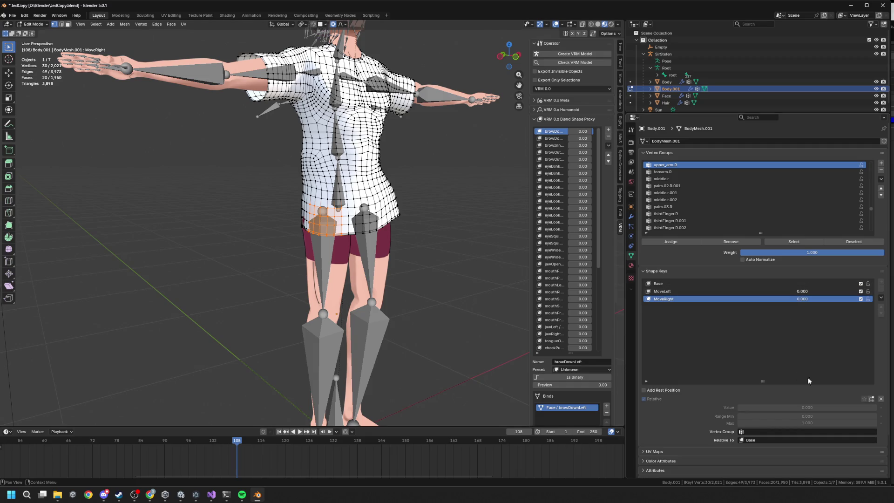
Return to Object Mode and add a new shirt shape key named MoveFoward.
{"action": "key", "text": "Tab"}
{"action": "key", "text": "KP_Decimal"}
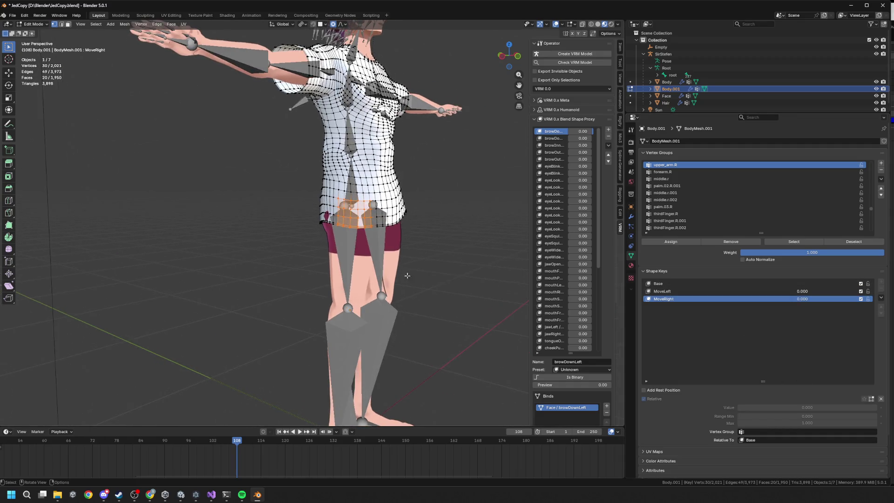
{"action": "left_click", "coordinate": [881, 255]}
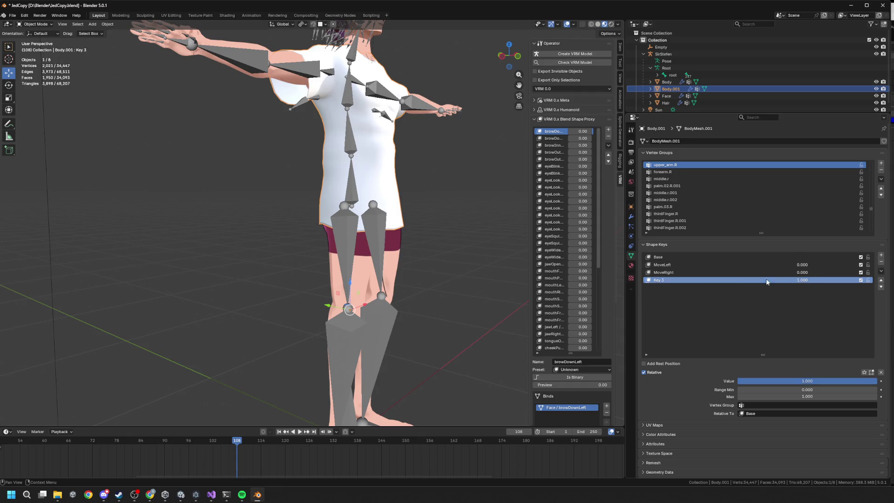
{"action": "double_click", "coordinate": [660, 280]}
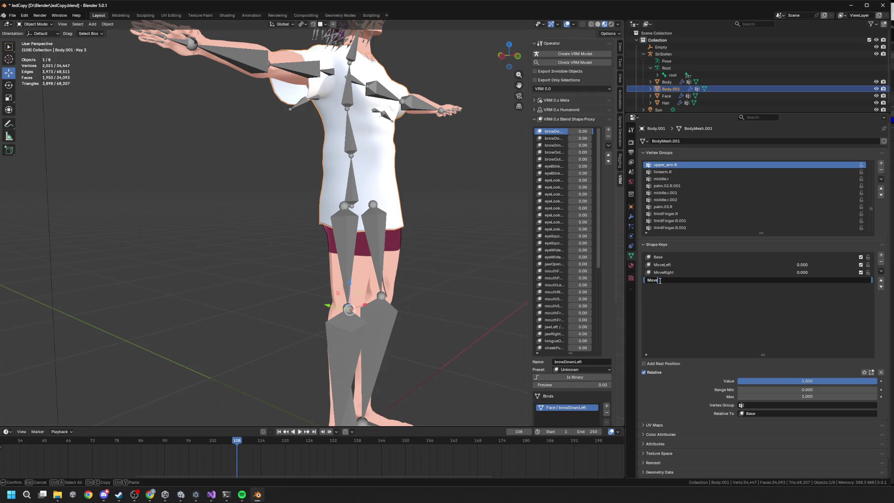
{"action": "type", "text": "d"}
{"action": "key", "text": "Return"}
Add a MoveBack shape key, then make MoveFoward active and enter Edit Mode.
{"action": "left_click", "coordinate": [881, 256]}
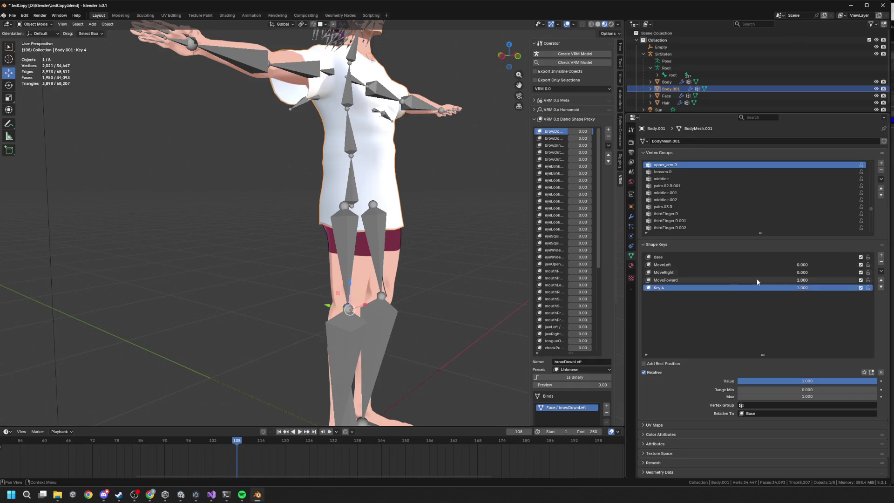
{"action": "double_click", "coordinate": [668, 289]}
{"action": "type", "text": "ack"}
{"action": "key", "text": "Return"}
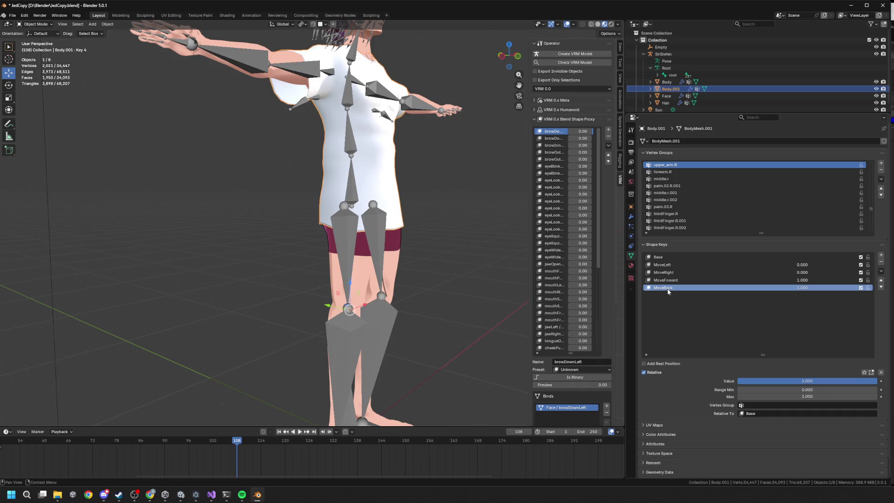
{"action": "left_click", "coordinate": [666, 279]}
{"action": "key", "text": "Tab"}
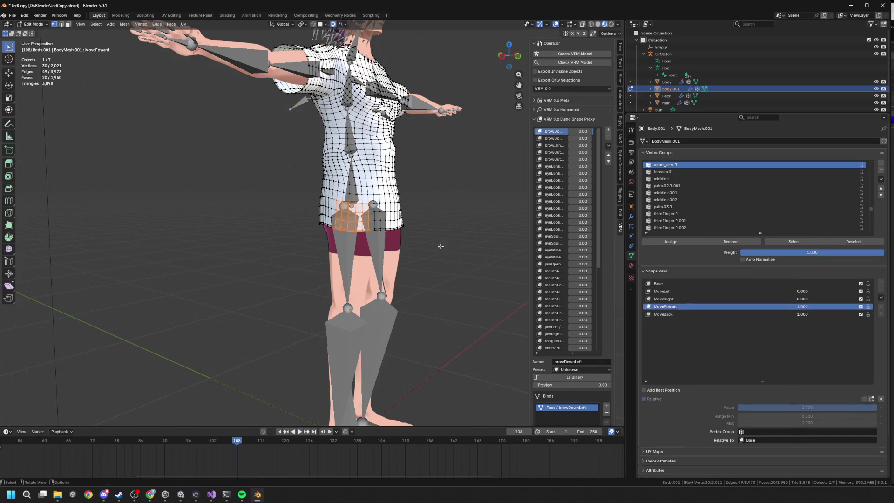
Shift the hem vertices along Y and lift them slightly with proportional falloff.
{"action": "scroll", "coordinate": [377, 222], "scroll_direction": "up", "scroll_amount": 1}
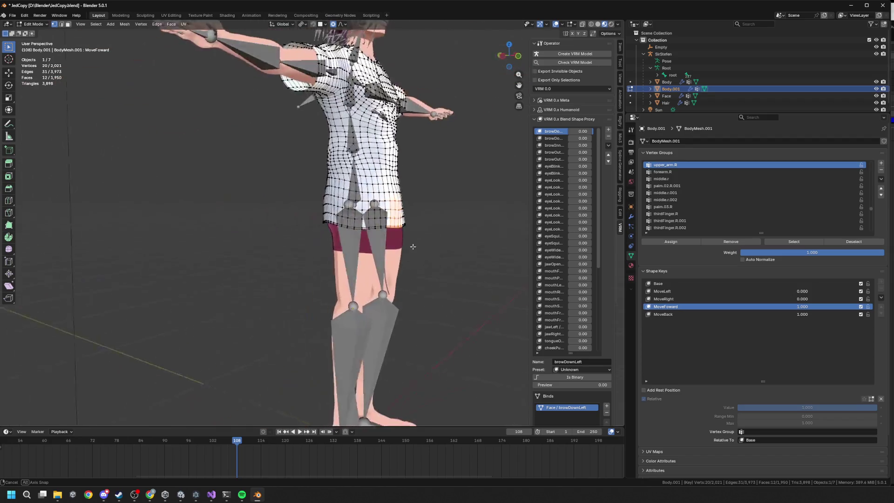
{"action": "key", "text": "g"}
{"action": "key", "text": "x"}
{"action": "key", "text": "y"}
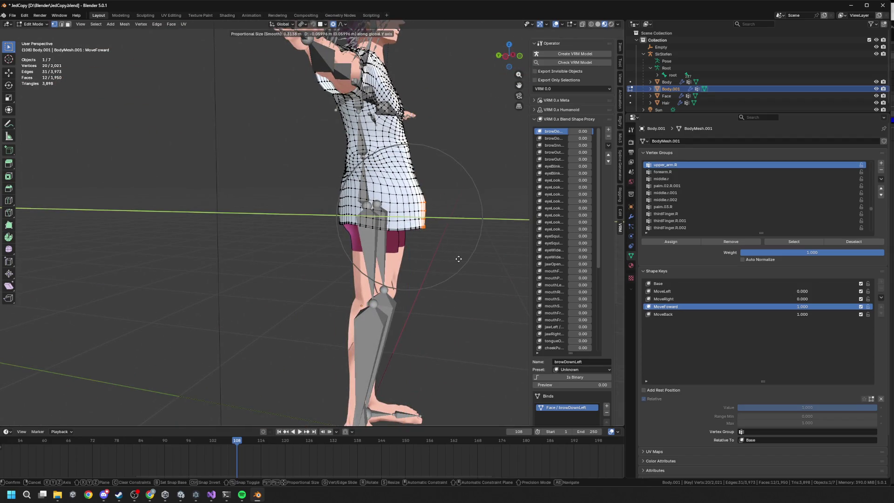
{"action": "left_click", "coordinate": [460, 259]}
{"action": "key", "text": "g"}
{"action": "key", "text": "z"}
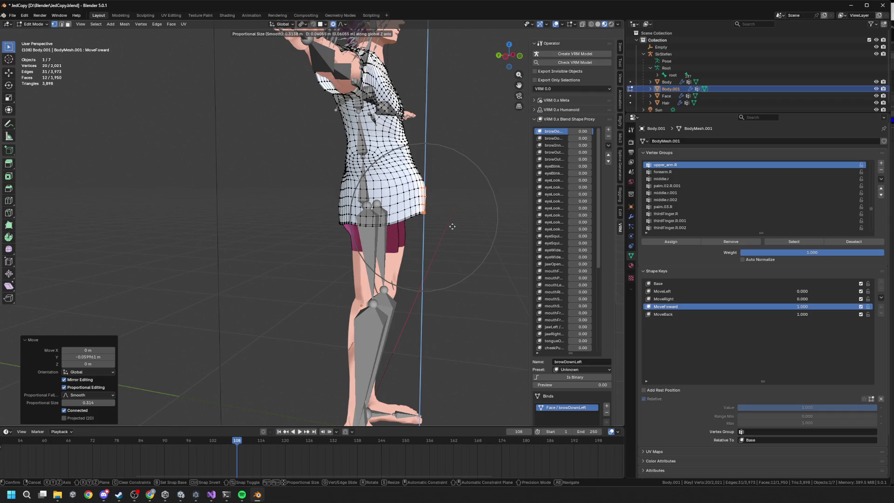
{"action": "left_click", "coordinate": [453, 229]}
Rotate and raise the hem, shrink it to 0.834, and tilt it by 3.98°.
{"action": "key", "text": "r"}
{"action": "left_click", "coordinate": [474, 215]}
{"action": "key", "text": "g"}
{"action": "key", "text": "z"}
{"action": "left_click", "coordinate": [475, 211]}
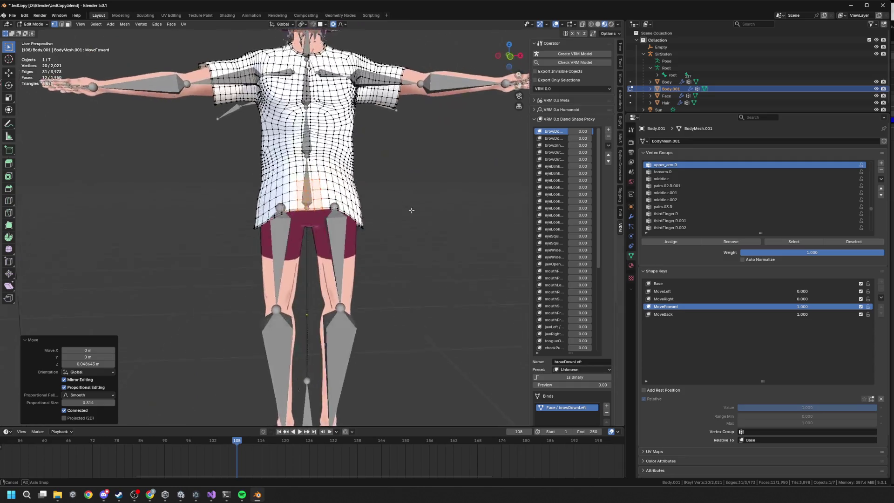
{"action": "key", "text": "s"}
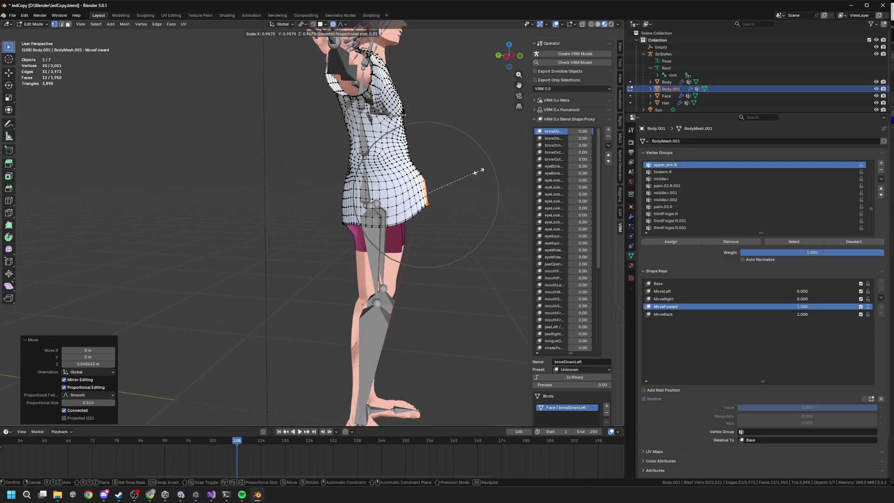
{"action": "left_click", "coordinate": [472, 172]}
{"action": "key", "text": "r"}
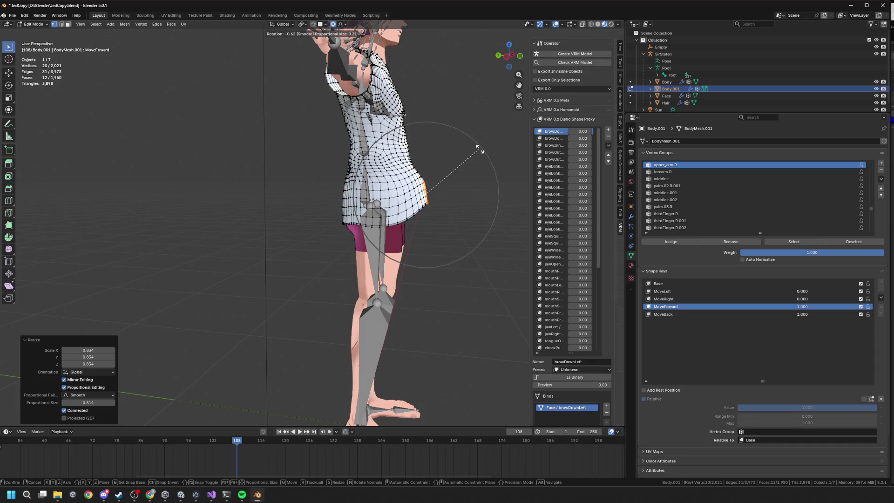
{"action": "left_click", "coordinate": [474, 160]}
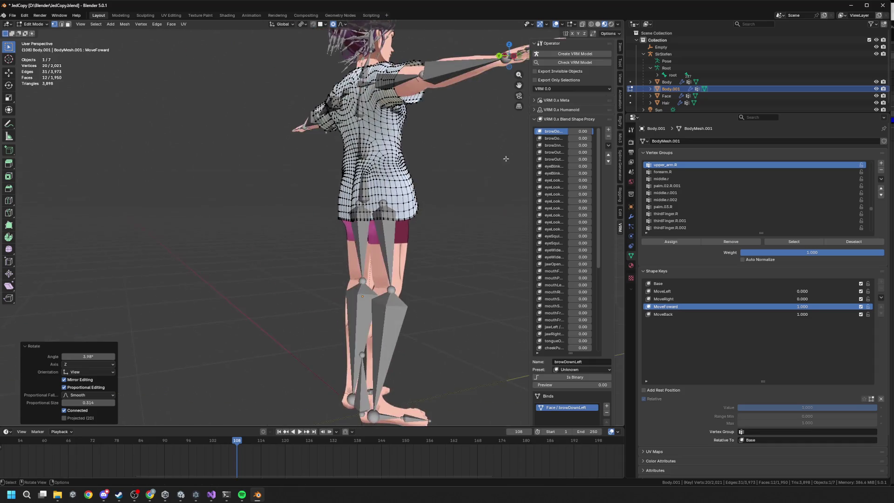
Select the back hem by growing from a single vertex and raise it vertically.
{"action": "left_click", "coordinate": [365, 216]}
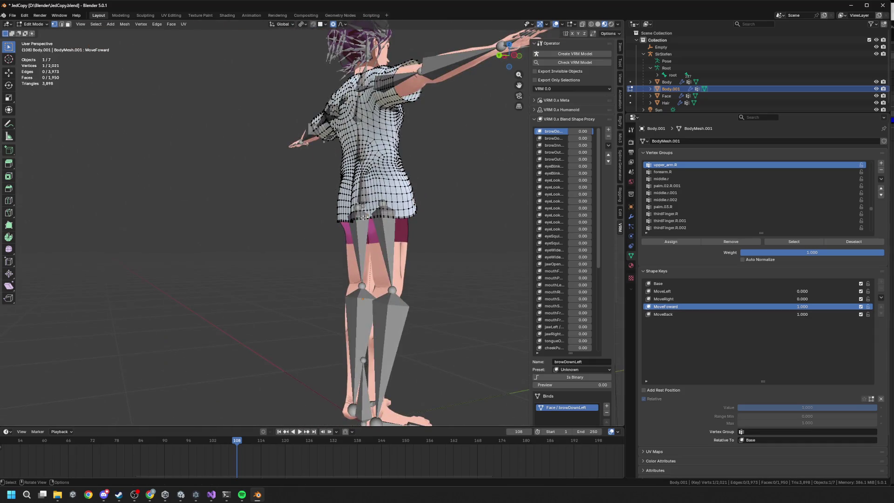
{"action": "left_click_drag", "start_coordinate": [351, 219], "coordinate": [317, 224]}
{"action": "key", "text": "ctrl+KP_Add"}
{"action": "key", "text": "ctrl+KP_Add"}
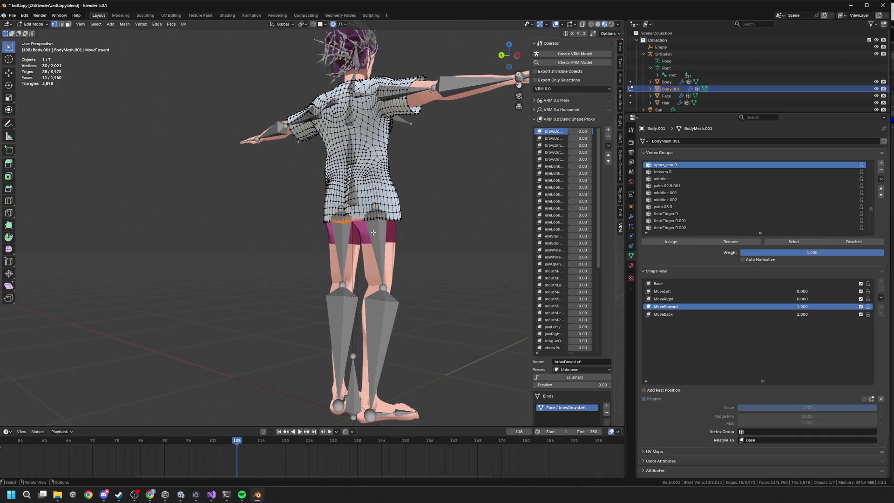
{"action": "left_click_drag", "start_coordinate": [399, 234], "coordinate": [365, 227]}
{"action": "key", "text": "g"}
{"action": "key", "text": "z"}
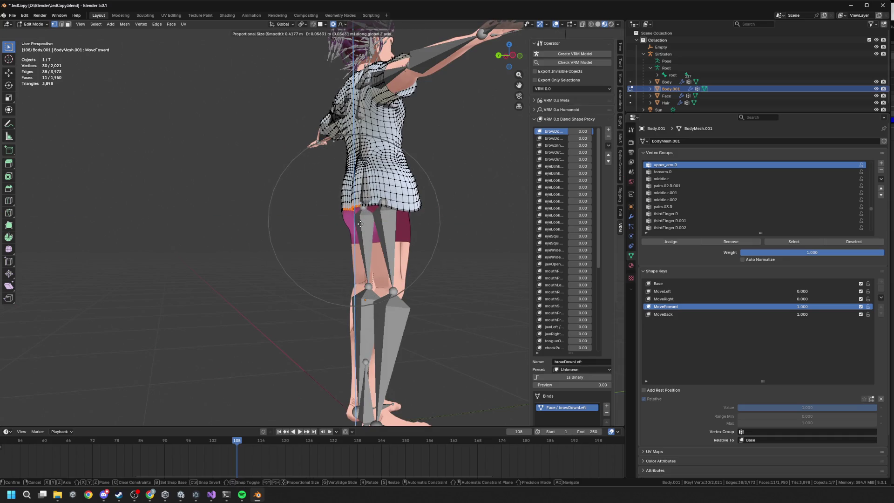
{"action": "left_click", "coordinate": [371, 195]}
In side view, select the lower hem vertices, lower them and tilt them by -15.9°.
{"action": "key", "text": "KP_3"}
{"action": "left_click_drag", "start_coordinate": [374, 189], "coordinate": [430, 232]}
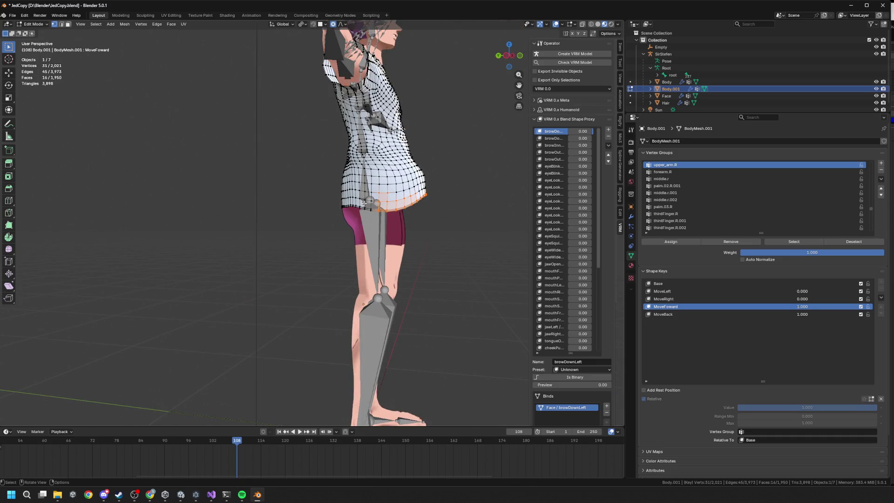
{"action": "key", "text": "g"}
{"action": "key", "text": "z"}
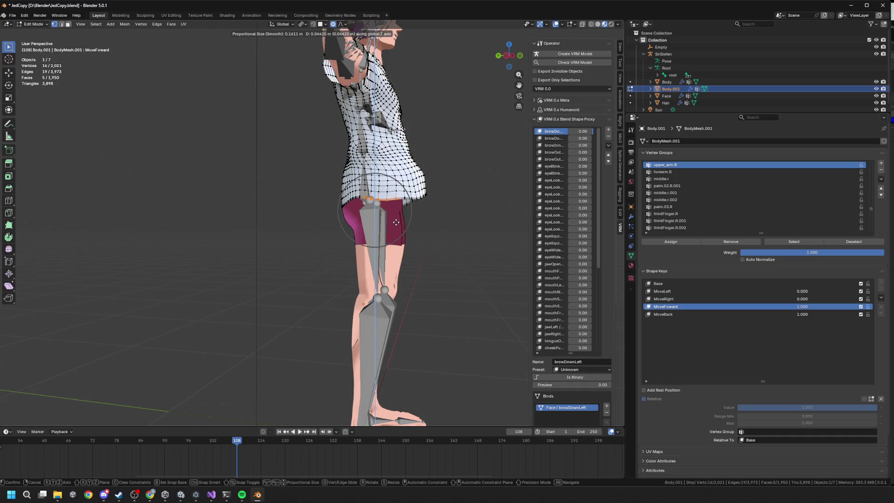
{"action": "left_click", "coordinate": [396, 216]}
{"action": "key", "text": "r"}
{"action": "left_click", "coordinate": [428, 209]}
Check the hem from front and back, preview MoveFoward, reset it to 0, and open MoveBack for editing.
{"action": "mouse_move", "coordinate": [428, 210]}
{"action": "left_mouse_down"}
{"action": "mouse_move", "coordinate": [293, 222]}
{"action": "mouse_move", "coordinate": [524, 254]}
{"action": "left_mouse_up"}
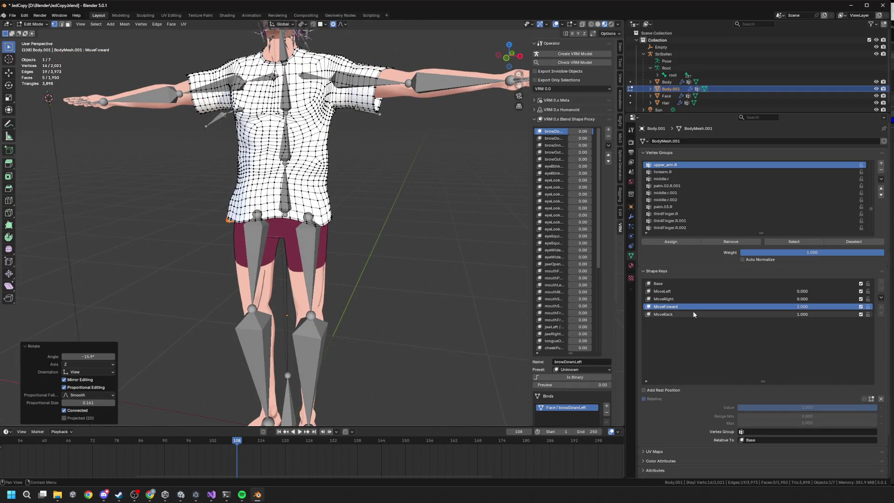
{"action": "left_click_drag", "start_coordinate": [419, 218], "coordinate": [251, 225]}
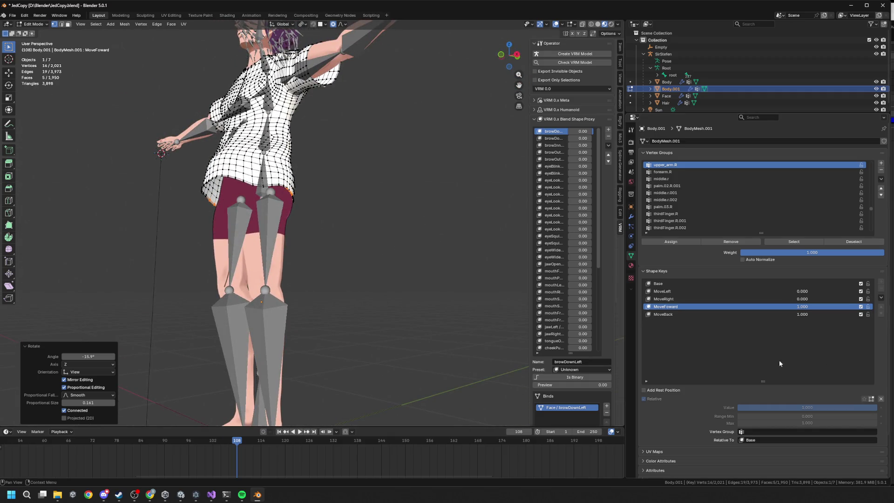
{"action": "left_click", "coordinate": [492, 279]}
{"action": "key", "text": "Tab"}
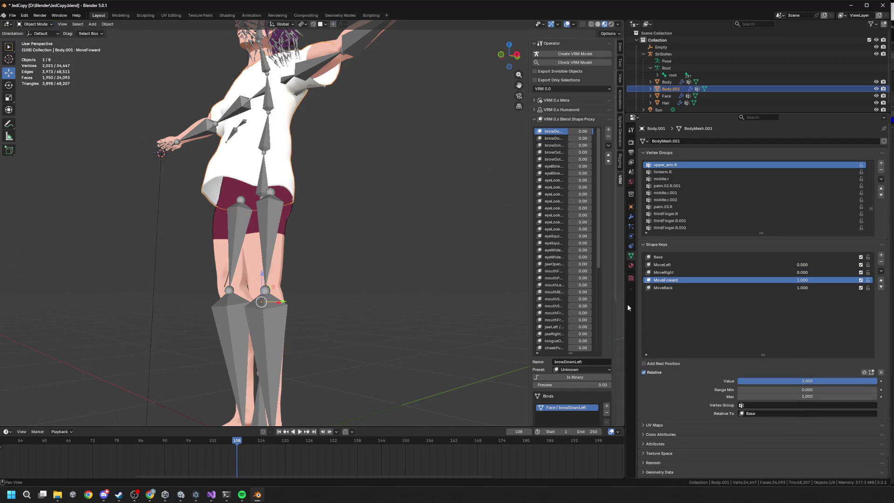
{"action": "mouse_move", "coordinate": [838, 383]}
{"action": "left_mouse_down"}
{"action": "mouse_move", "coordinate": [745, 384]}
{"action": "mouse_move", "coordinate": [877, 384]}
{"action": "mouse_move", "coordinate": [740, 381]}
{"action": "left_mouse_up"}
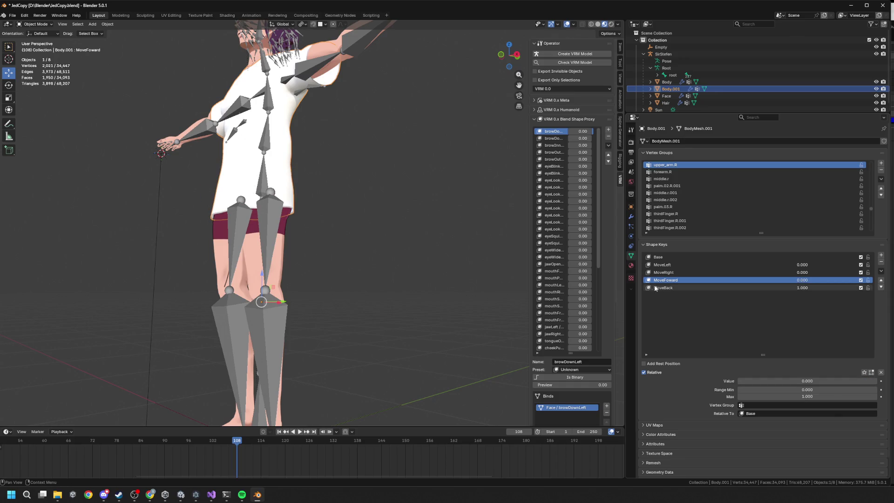
{"action": "left_click", "coordinate": [673, 288]}
{"action": "key", "text": "Tab"}
Select a patch of back hem vertices and push it outward along Y.
{"action": "scroll", "coordinate": [373, 252], "scroll_direction": "up", "scroll_amount": 3}
{"action": "left_click_drag", "start_coordinate": [277, 195], "coordinate": [303, 228]}
{"action": "key", "text": "g"}
{"action": "scroll", "coordinate": [356, 263], "scroll_direction": "up", "scroll_amount": 4}
{"action": "scroll", "coordinate": [356, 264], "scroll_direction": "down", "scroll_amount": 1}
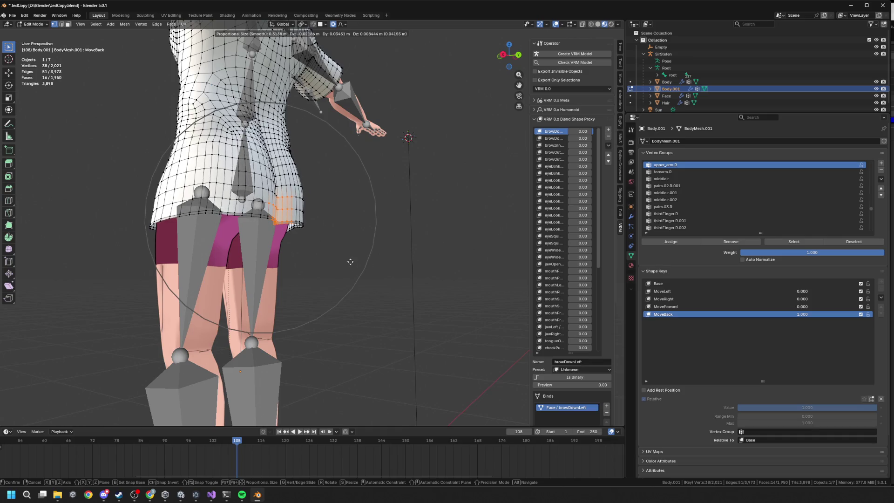
{"action": "scroll", "coordinate": [356, 264], "scroll_direction": "up", "scroll_amount": 2}
{"action": "scroll", "coordinate": [356, 263], "scroll_direction": "up", "scroll_amount": 1}
{"action": "key", "text": "y"}
{"action": "left_click", "coordinate": [356, 262]}
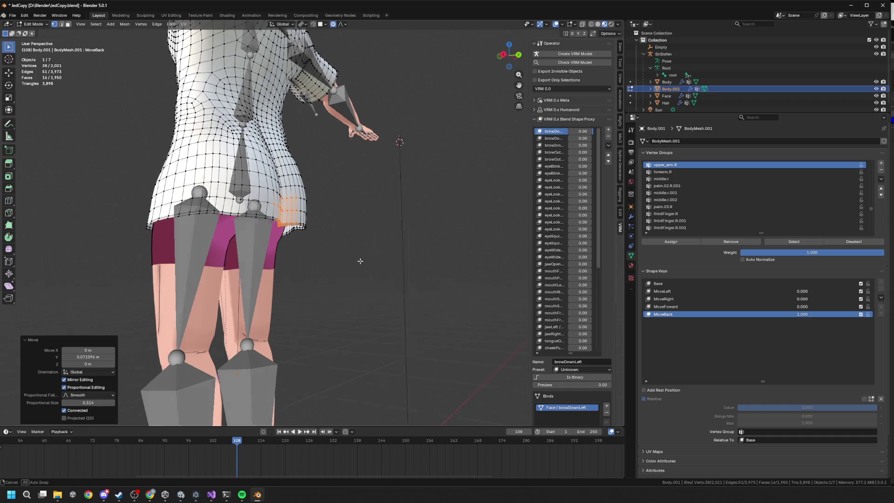
Raise the back hem vertically and tilt it by -10.4°.
{"action": "key", "text": "g"}
{"action": "key", "text": "z"}
{"action": "left_click", "coordinate": [363, 231]}
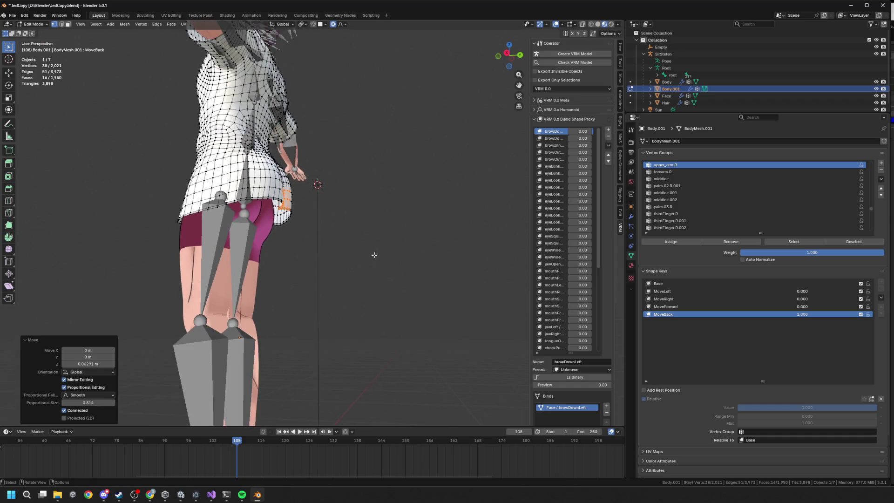
{"action": "key", "text": "r"}
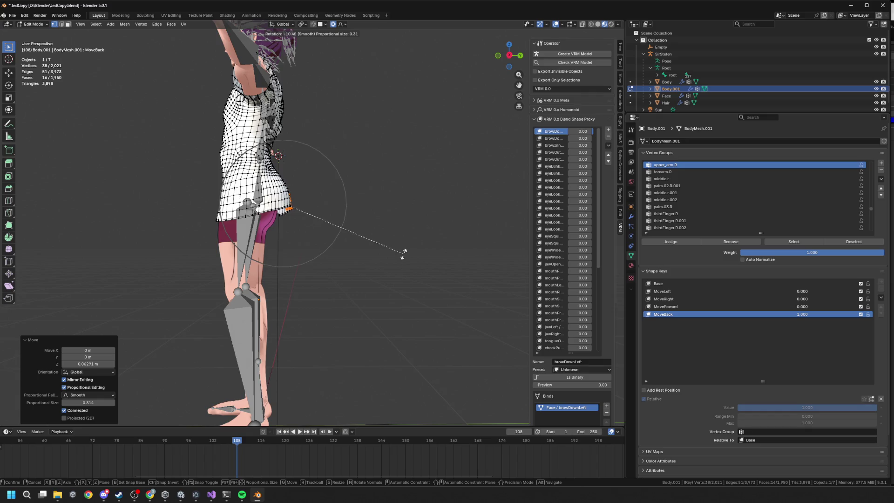
{"action": "left_click", "coordinate": [403, 253]}
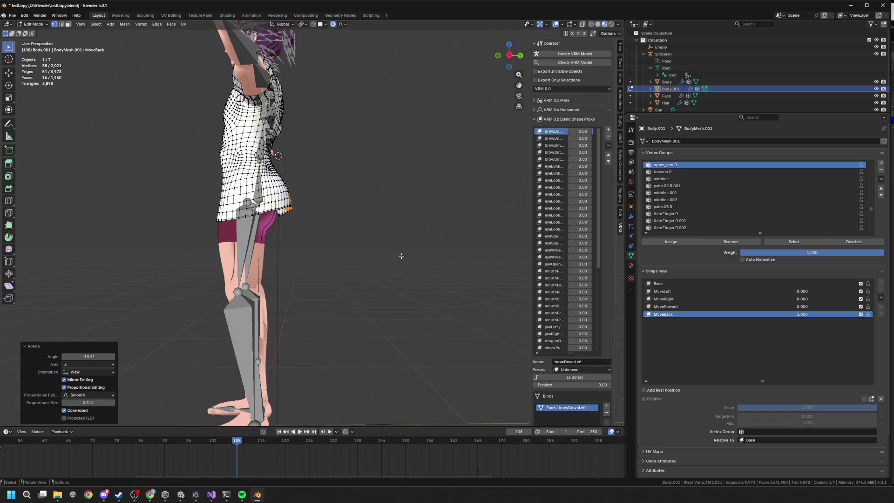
Inspect the back hem from below and the side, trying and cancelling a free rotation.
{"action": "mouse_move", "coordinate": [400, 260]}
{"action": "left_mouse_down"}
{"action": "mouse_move", "coordinate": [299, 239]}
{"action": "mouse_move", "coordinate": [365, 112]}
{"action": "mouse_move", "coordinate": [259, 235]}
{"action": "mouse_move", "coordinate": [346, 239]}
{"action": "mouse_move", "coordinate": [349, 219]}
{"action": "mouse_move", "coordinate": [419, 195]}
{"action": "left_mouse_up"}
{"action": "scroll", "coordinate": [346, 240], "scroll_direction": "up", "scroll_amount": 3}
{"action": "scroll", "coordinate": [346, 240], "scroll_direction": "down", "scroll_amount": 3}
{"action": "scroll", "coordinate": [349, 219], "scroll_direction": "up", "scroll_amount": 2}
{"action": "scroll", "coordinate": [349, 219], "scroll_direction": "up", "scroll_amount": 2}
{"action": "key", "text": "r"}
{"action": "key", "text": "r"}
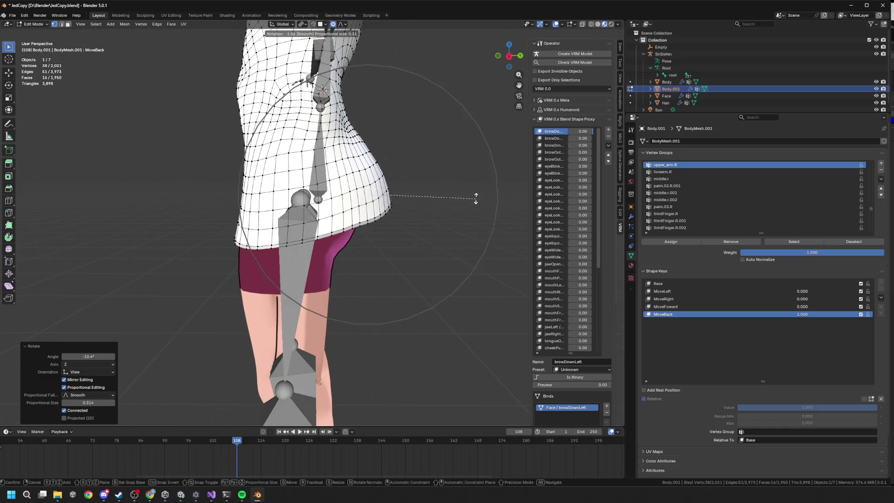
{"action": "right_click", "coordinate": [471, 201]}
{"action": "mouse_move", "coordinate": [471, 200]}
{"action": "left_mouse_down"}
{"action": "mouse_move", "coordinate": [457, 191]}
{"action": "mouse_move", "coordinate": [471, 168]}
{"action": "left_mouse_up"}
{"action": "mouse_move", "coordinate": [438, 203]}
{"action": "left_mouse_down"}
{"action": "mouse_move", "coordinate": [363, 233]}
{"action": "mouse_move", "coordinate": [326, 261]}
{"action": "mouse_move", "coordinate": [359, 303]}
{"action": "mouse_move", "coordinate": [372, 291]}
{"action": "mouse_move", "coordinate": [357, 292]}
{"action": "left_mouse_up"}
{"action": "key", "text": "b"}
{"action": "key", "text": "KP_6"}
{"action": "key", "text": "KP_6"}
{"action": "key", "text": "KP_6"}
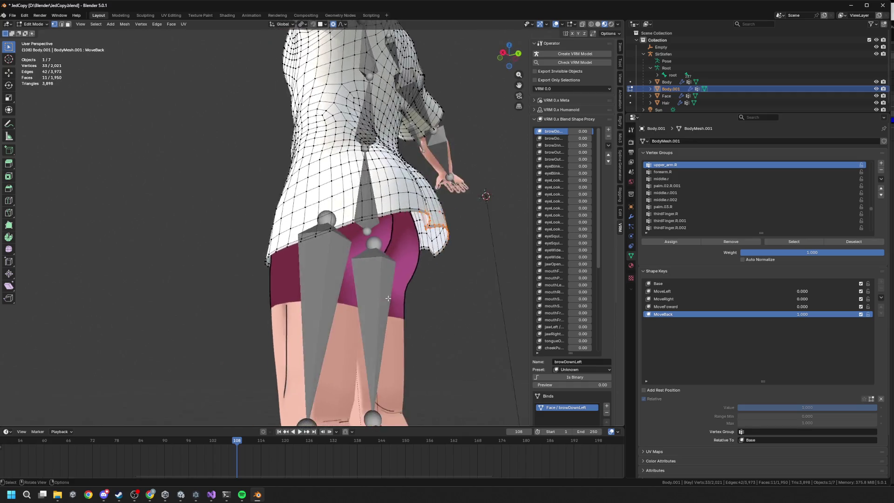
Scale the back hem outward to 1.137, then further to 1.161.
{"action": "key", "text": "s"}
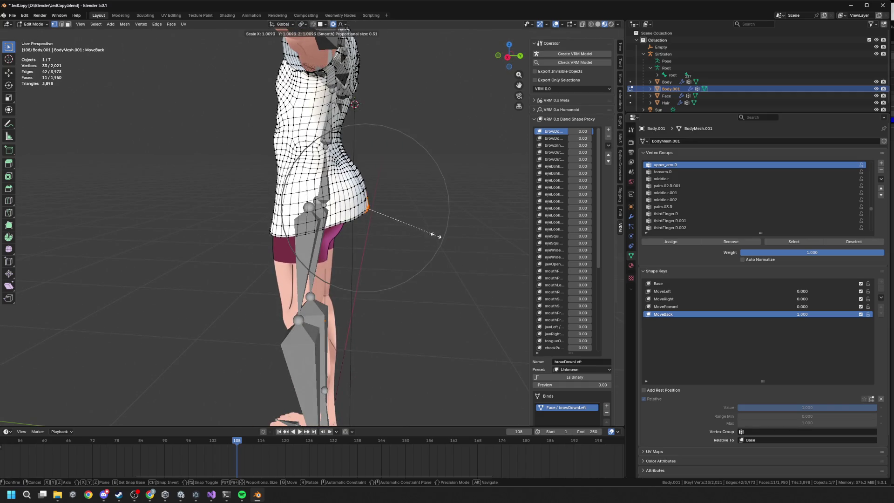
{"action": "left_click", "coordinate": [446, 236]}
{"action": "key", "text": "s"}
{"action": "key", "text": "KP_4"}
{"action": "key", "text": "KP_4"}
{"action": "key", "text": "KP_4"}
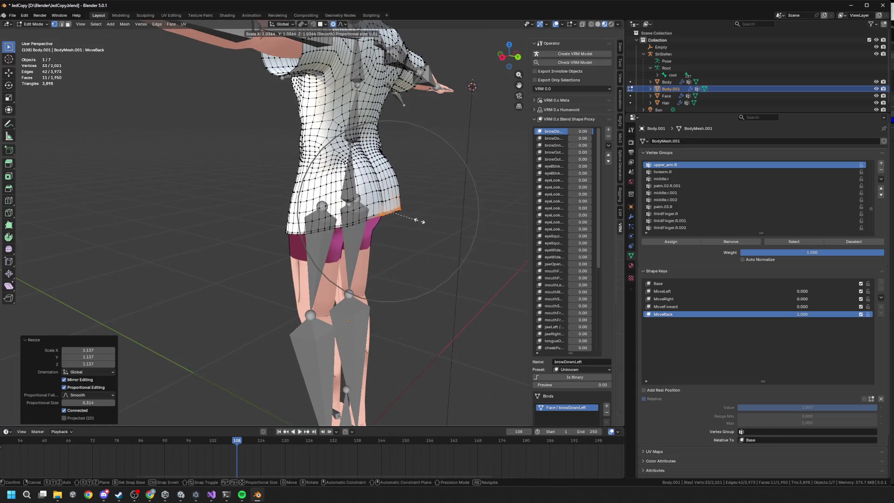
{"action": "left_click", "coordinate": [423, 221]}
From the side view, push the hem 0.0219 m along Y.
{"action": "key", "text": "KP_4"}
{"action": "key", "text": "KP_4"}
{"action": "key", "text": "KP_4"}
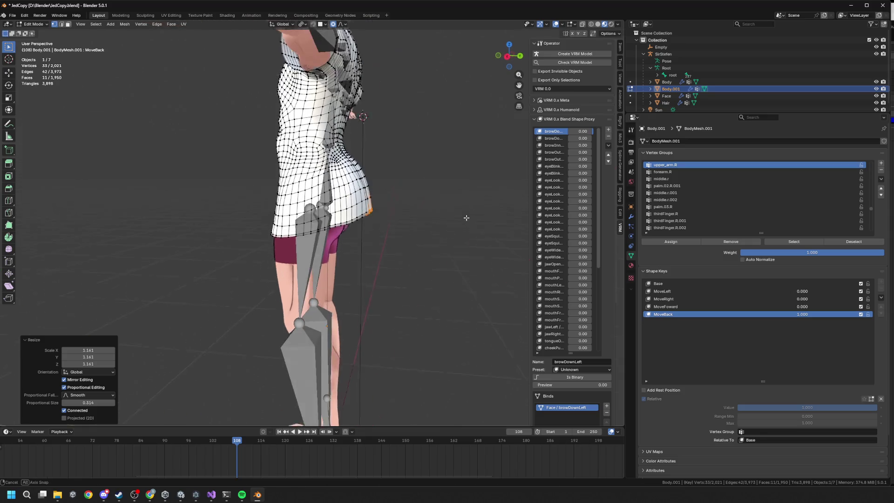
{"action": "key", "text": "r"}
{"action": "key", "text": "z"}
{"action": "key", "text": "x"}
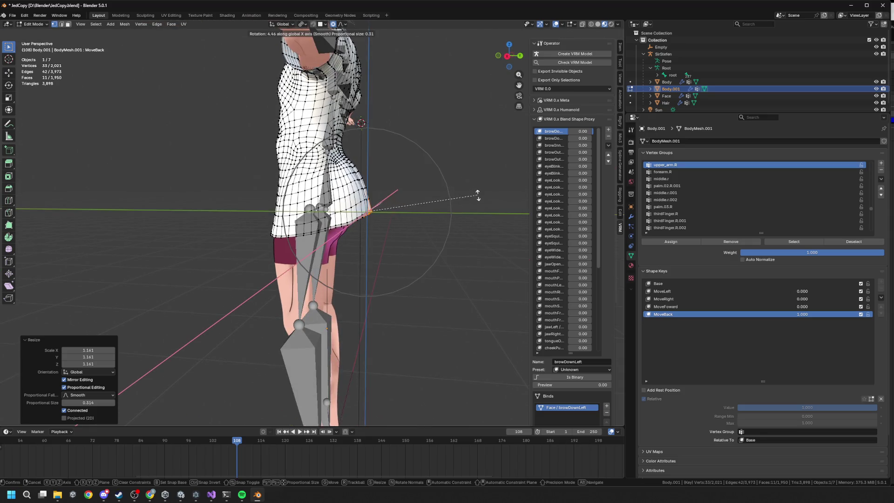
{"action": "key", "text": "g"}
{"action": "key", "text": "y"}
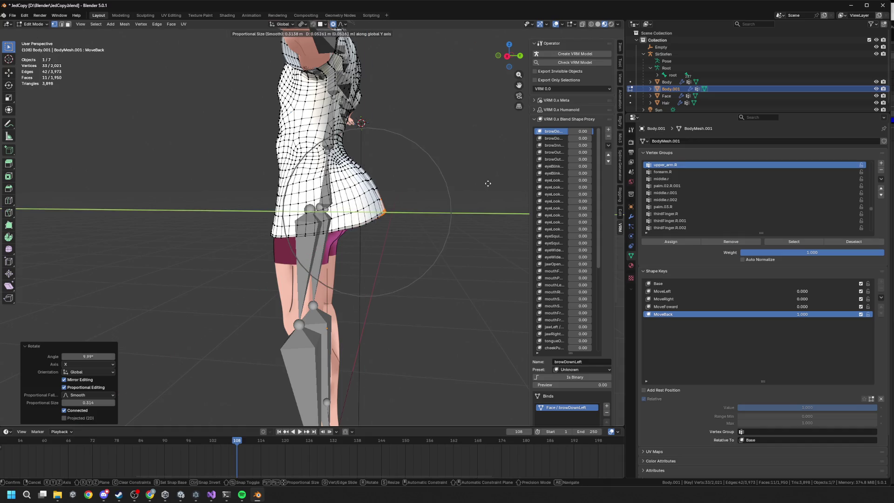
{"action": "left_click", "coordinate": [478, 185]}
From the character's left side, nudge the hem backward along Y twice with falloff.
{"action": "key", "text": "KP_6"}
{"action": "key", "text": "KP_6"}
{"action": "key", "text": "KP_6"}
{"action": "key", "text": "KP_6"}
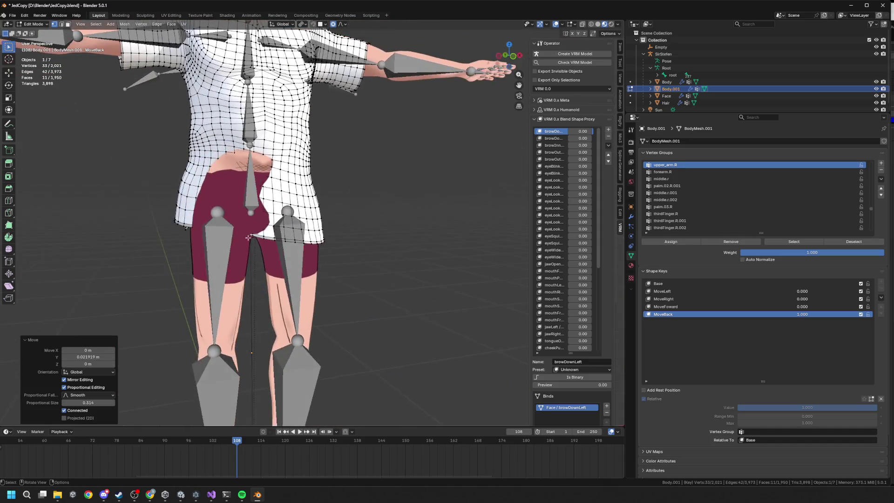
{"action": "left_click", "coordinate": [290, 242]}
{"action": "key", "text": "KP_6"}
{"action": "key", "text": "KP_6"}
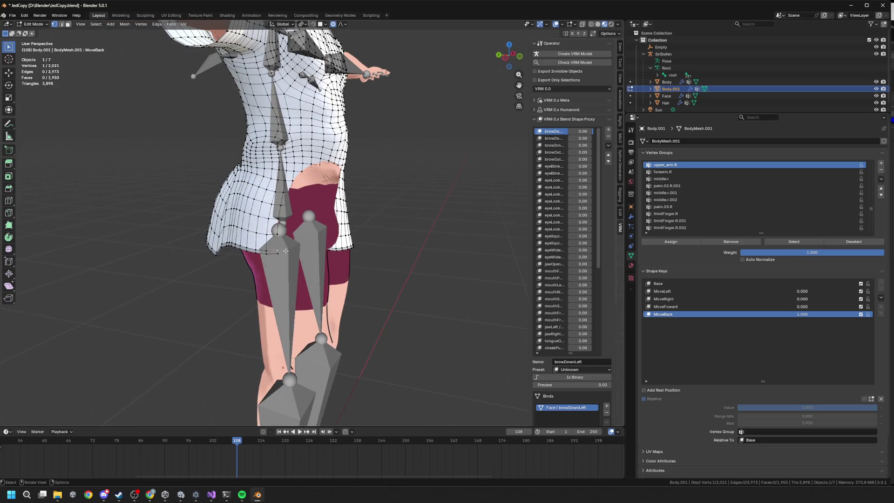
{"action": "key", "text": "g"}
{"action": "key", "text": "y"}
{"action": "left_click", "coordinate": [308, 251]}
{"action": "key", "text": "g"}
{"action": "key", "text": "y"}
{"action": "left_click", "coordinate": [362, 223]}
{"action": "key", "text": "KP_6"}
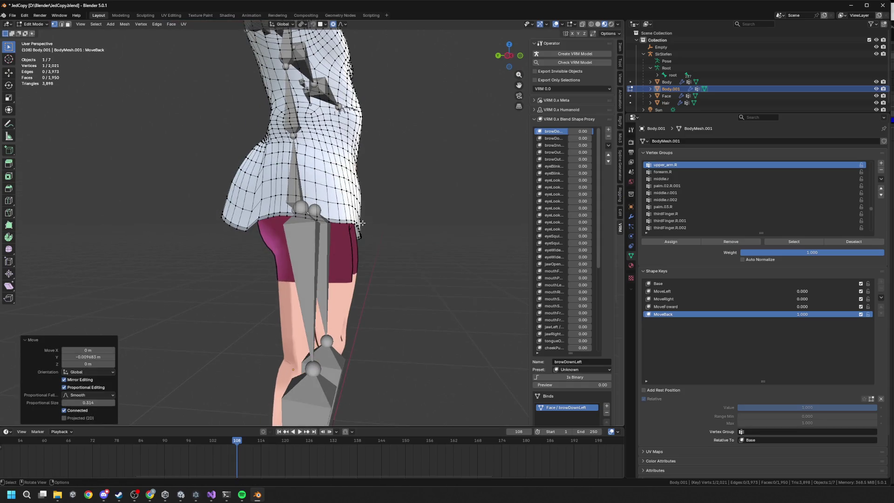
Move a selected hem vertex vertically along Z, discarding a follow-up front-back move.
{"action": "left_click", "coordinate": [360, 232]}
{"action": "key", "text": "g"}
{"action": "key", "text": "z"}
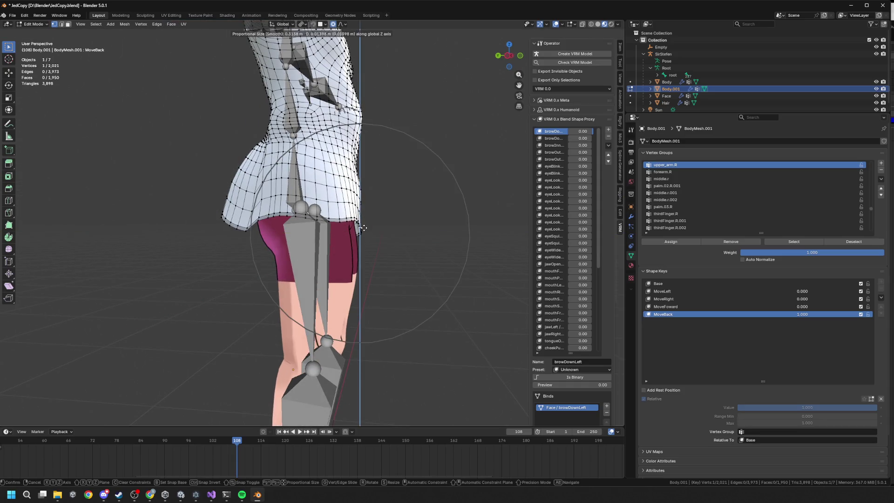
{"action": "key", "text": "KP_1"}
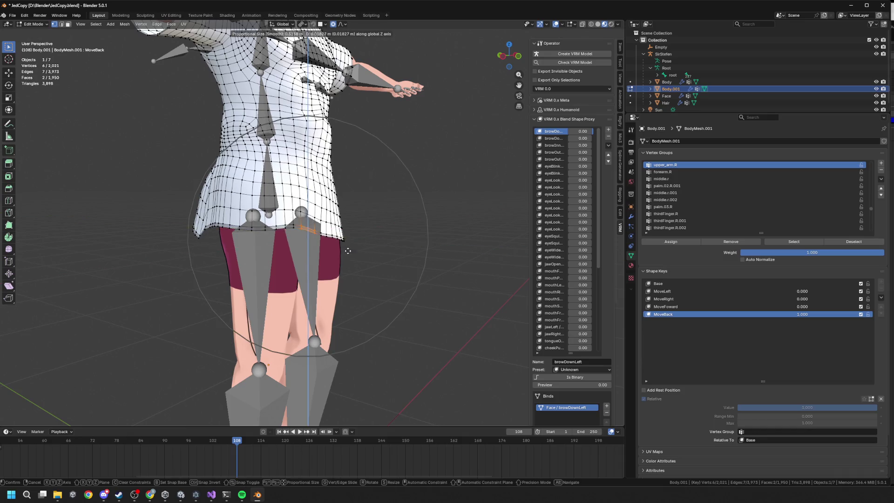
{"action": "left_click", "coordinate": [348, 252]}
{"action": "key", "text": "KP_3"}
{"action": "key", "text": "g"}
{"action": "key", "text": "y"}
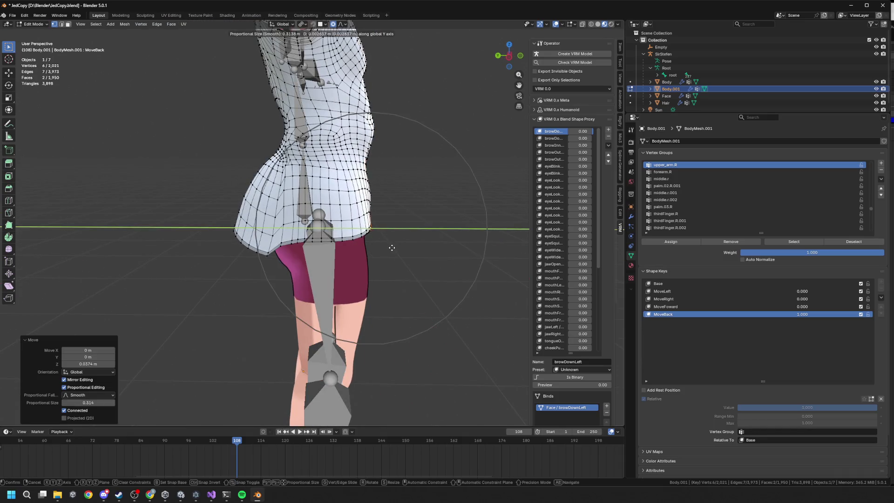
{"action": "right_click", "coordinate": [391, 248]}
Push a single hem vertex backward along Y.
{"action": "key", "text": "KP_1"}
{"action": "left_click", "coordinate": [358, 200]}
{"action": "key", "text": "g"}
{"action": "key", "text": "y"}
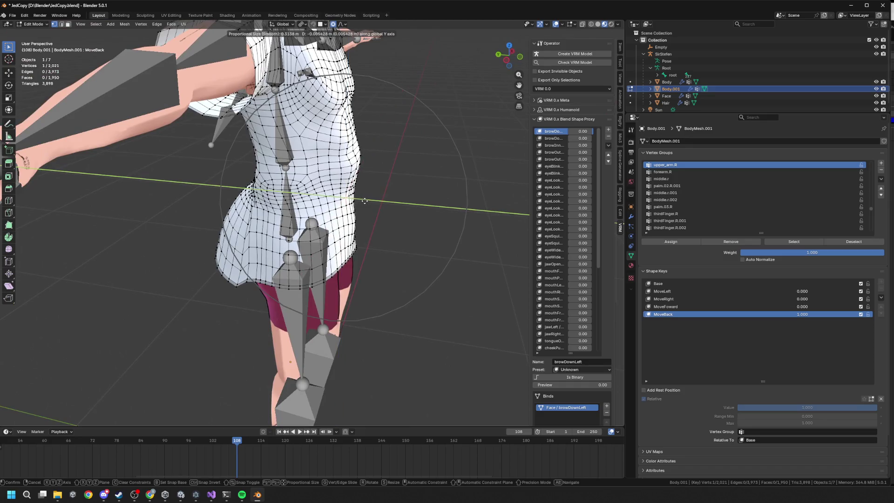
{"action": "left_click", "coordinate": [366, 199]}
Check the whole figure from the side and return to Object Mode.
{"action": "key", "text": "KP_1"}
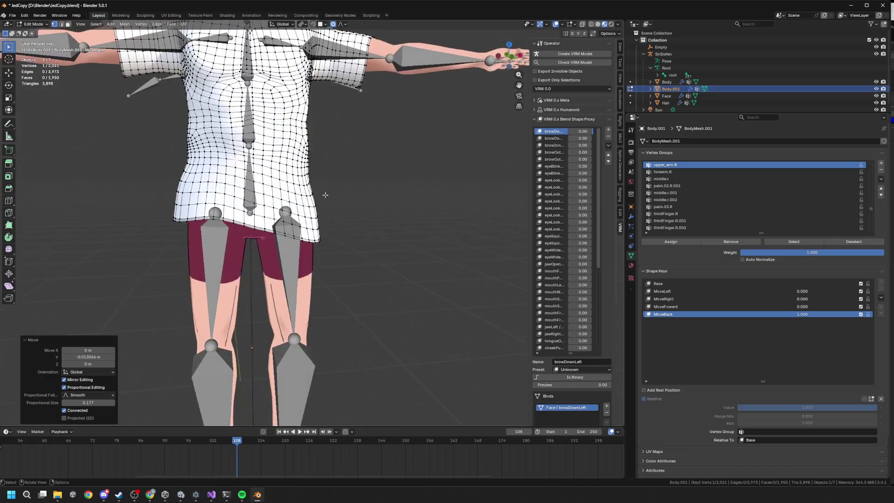
{"action": "scroll", "coordinate": [326, 195], "scroll_direction": "down", "scroll_amount": 4}
{"action": "left_click_drag", "start_coordinate": [325, 195], "coordinate": [591, 298]}
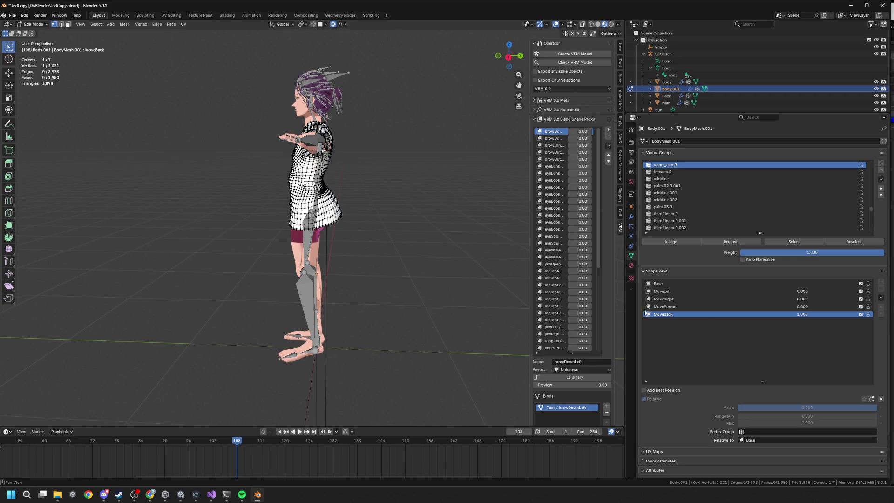
{"action": "key", "text": "Tab"}
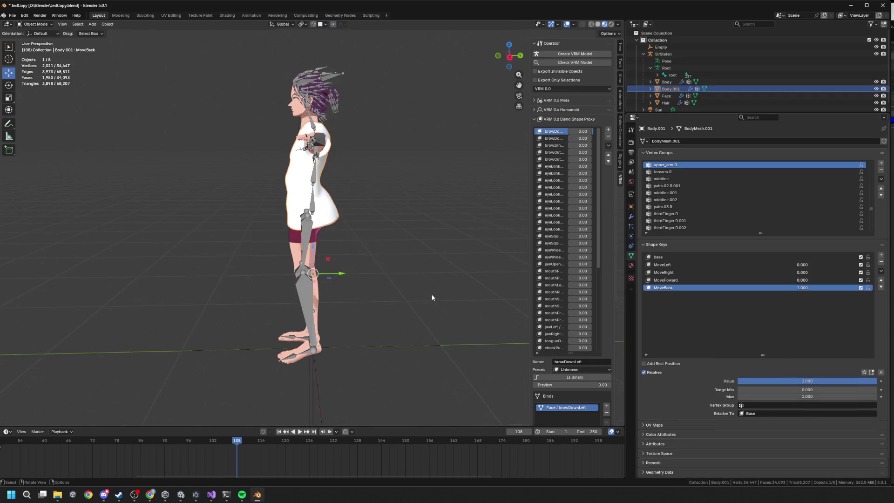
Preview MoveBack, then sweep MoveFoward through its range and reset it to 0.
{"action": "left_click_drag", "start_coordinate": [839, 378], "coordinate": [738, 379]}
{"action": "left_click", "coordinate": [698, 280]}
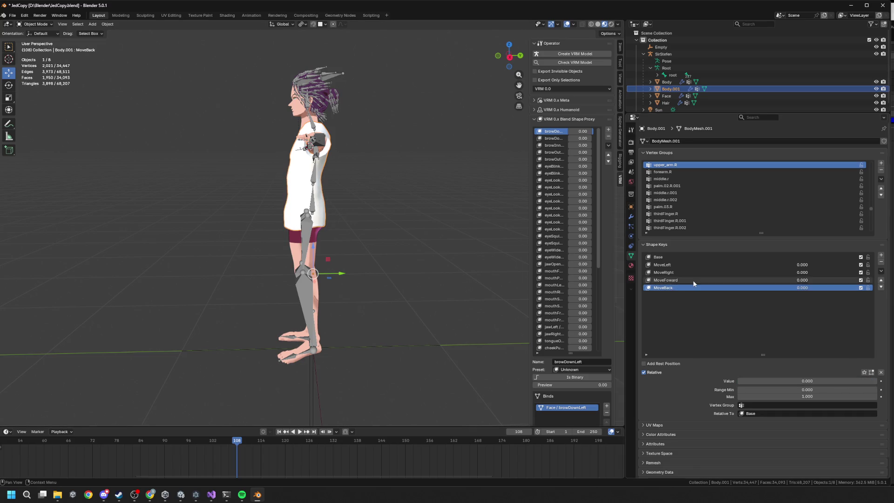
{"action": "key", "text": "KP_1"}
{"action": "mouse_move", "coordinate": [802, 381]}
{"action": "left_mouse_down"}
{"action": "mouse_move", "coordinate": [741, 381]}
{"action": "mouse_move", "coordinate": [875, 381]}
{"action": "mouse_move", "coordinate": [738, 381]}
{"action": "left_mouse_up"}
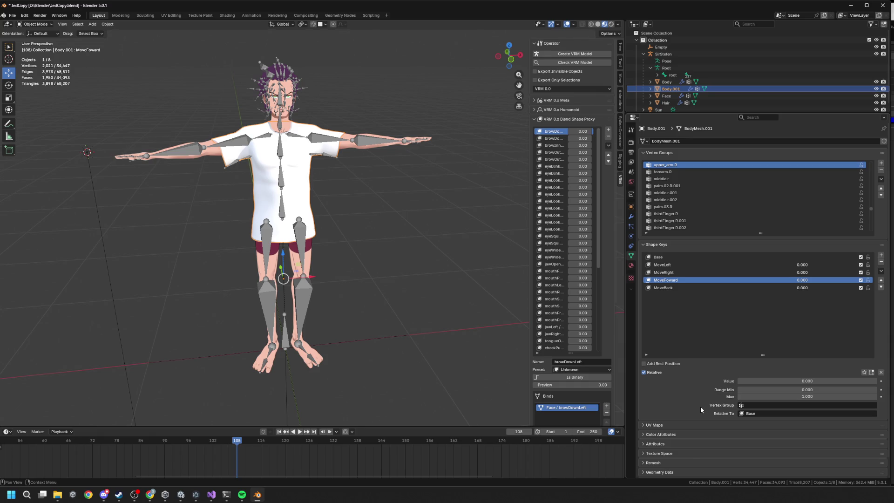
{"action": "mouse_move", "coordinate": [745, 381]}
{"action": "left_mouse_down"}
{"action": "mouse_move", "coordinate": [877, 381]}
{"action": "mouse_move", "coordinate": [738, 381]}
{"action": "left_mouse_up"}
{"action": "mouse_move", "coordinate": [582, 284]}
{"action": "left_mouse_down"}
{"action": "mouse_move", "coordinate": [437, 279]}
{"action": "mouse_move", "coordinate": [464, 267]}
{"action": "left_mouse_up"}
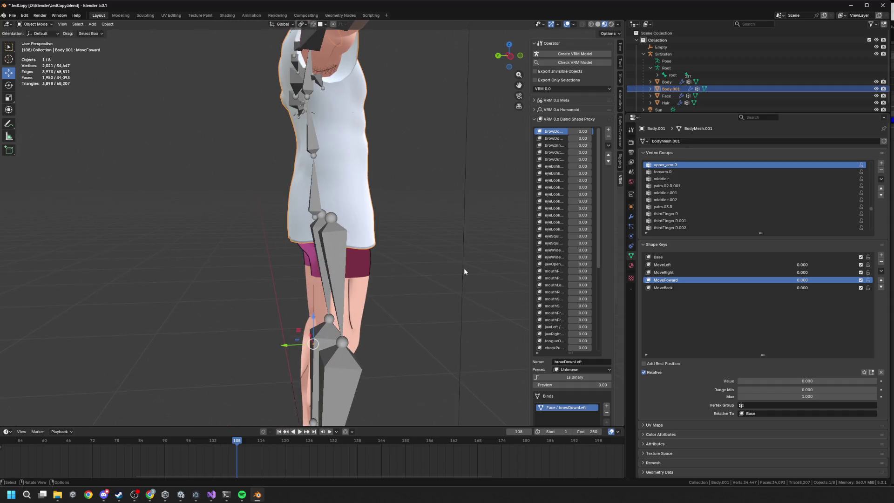
Raise MoveRight to full strength, then sweep it back down to 0.
{"action": "left_click", "coordinate": [732, 273]}
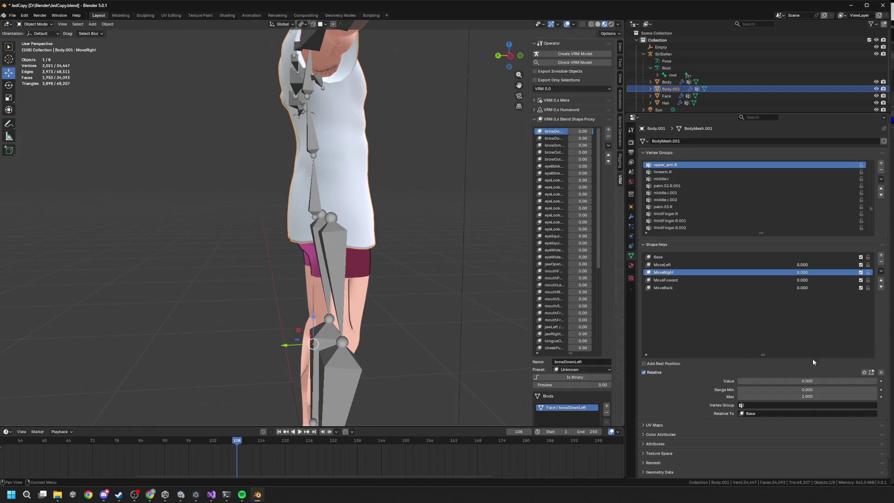
{"action": "mouse_move", "coordinate": [812, 381]}
{"action": "left_mouse_down"}
{"action": "mouse_move", "coordinate": [877, 381]}
{"action": "mouse_move", "coordinate": [738, 381]}
{"action": "mouse_move", "coordinate": [877, 381]}
{"action": "left_mouse_up"}
{"action": "key", "text": "KP_1"}
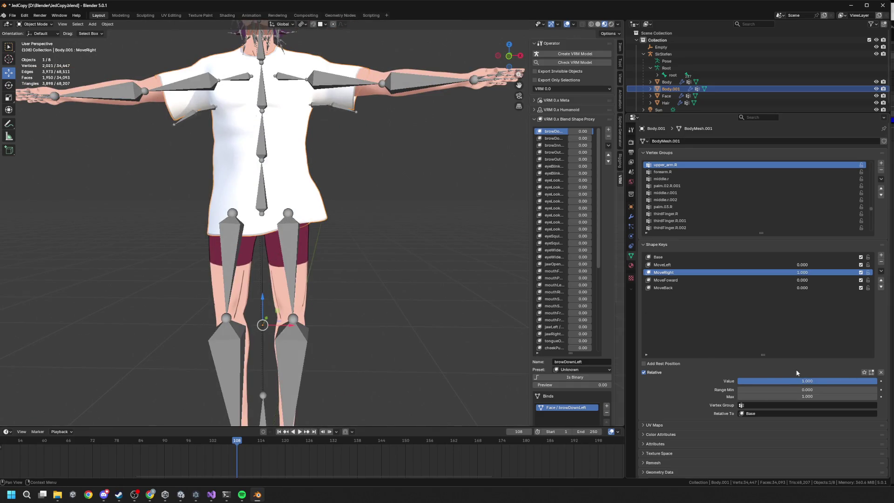
{"action": "mouse_move", "coordinate": [820, 381]}
{"action": "left_mouse_down"}
{"action": "mouse_move", "coordinate": [745, 381]}
{"action": "mouse_move", "coordinate": [878, 381]}
{"action": "mouse_move", "coordinate": [711, 377]}
{"action": "left_mouse_up"}
{"action": "scroll", "coordinate": [559, 233], "scroll_direction": "down", "scroll_amount": 2}
{"action": "scroll", "coordinate": [311, 224], "scroll_direction": "down", "scroll_amount": 3}
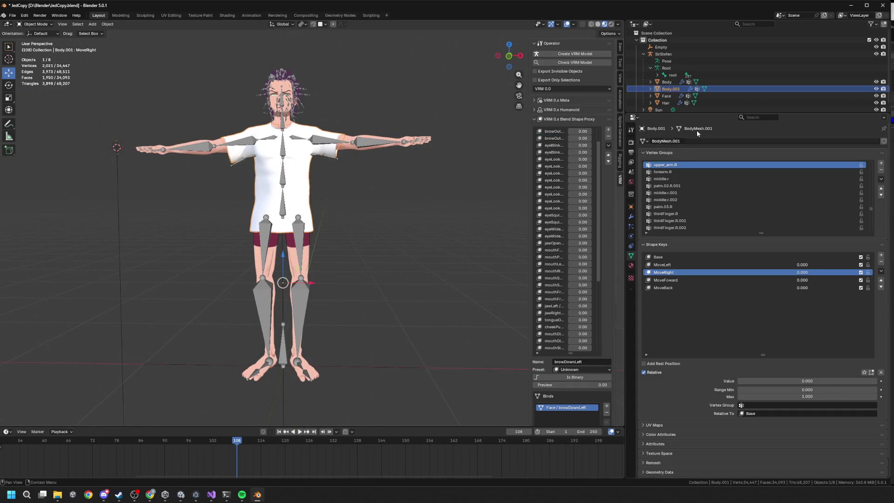
Rename Body.001 to 'Shirt' in the Outliner and select the SirStefen armature.
{"action": "double_click", "coordinate": [666, 88]}
{"action": "type", "text": "Sh"}
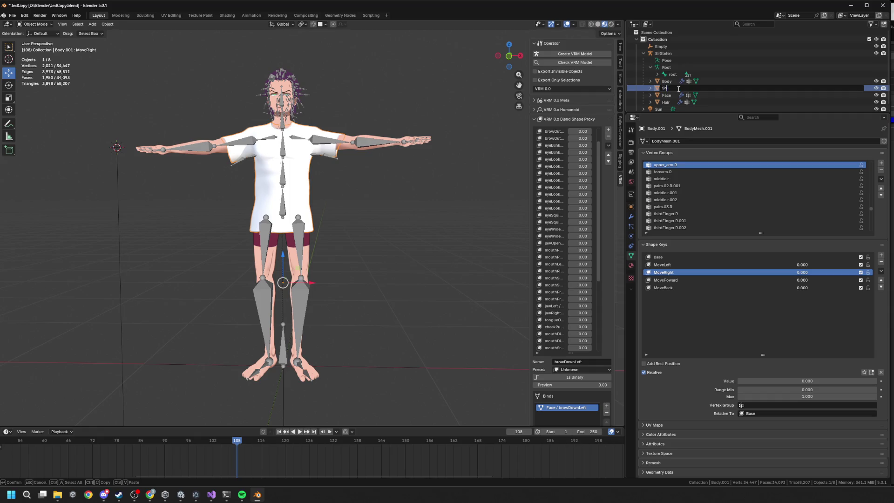
{"action": "key", "text": "Return"}
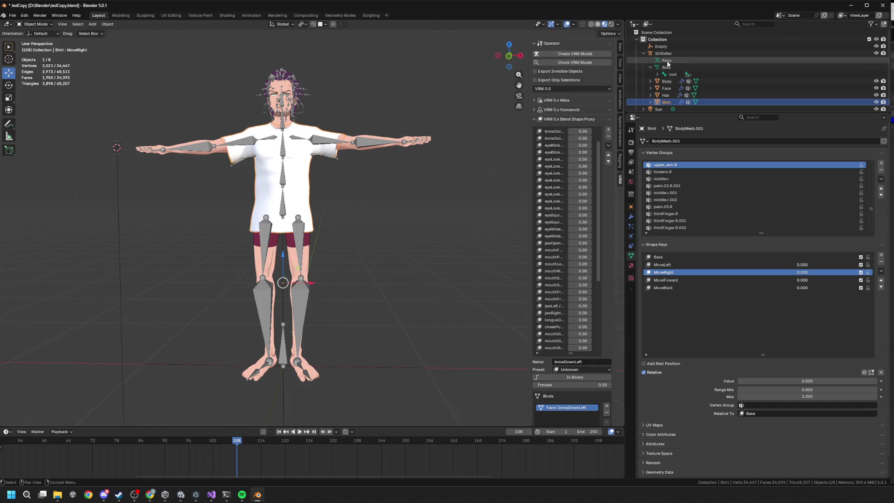
{"action": "left_click", "coordinate": [664, 53]}
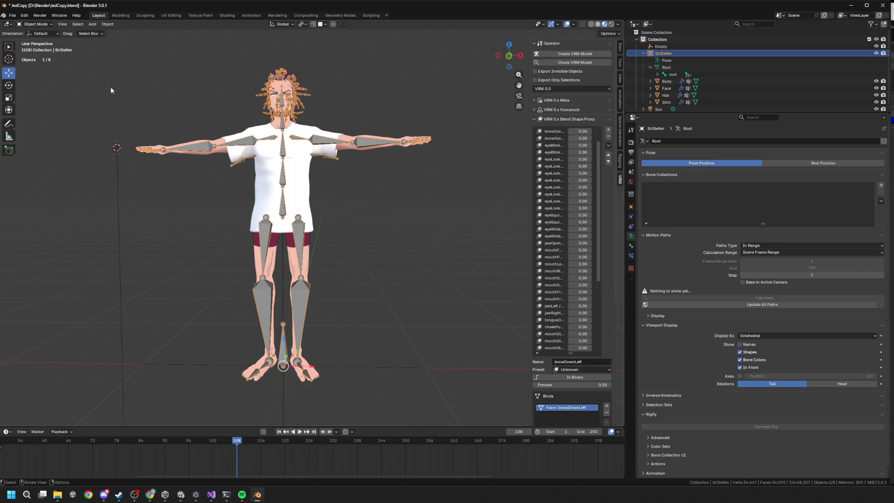
Select the SirStefen armature together with its whole child hierarchy.
{"action": "left_click", "coordinate": [13, 16]}
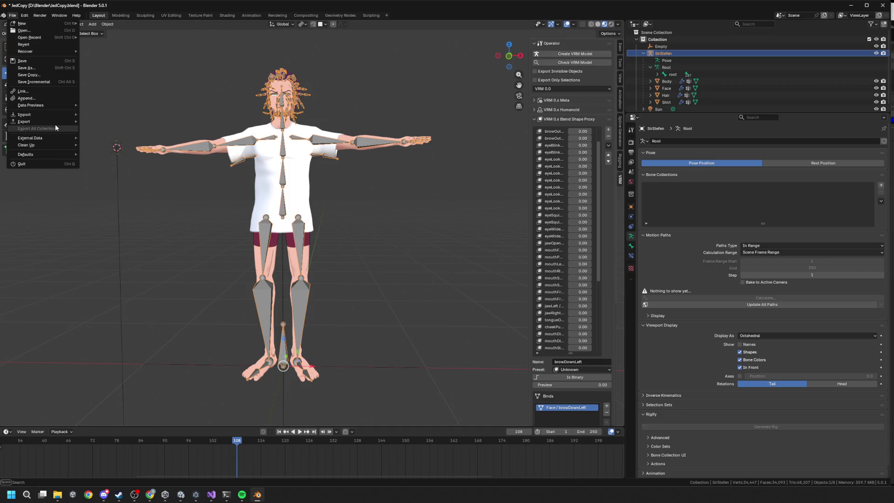
{"action": "mouse_move", "coordinate": [56, 123]}
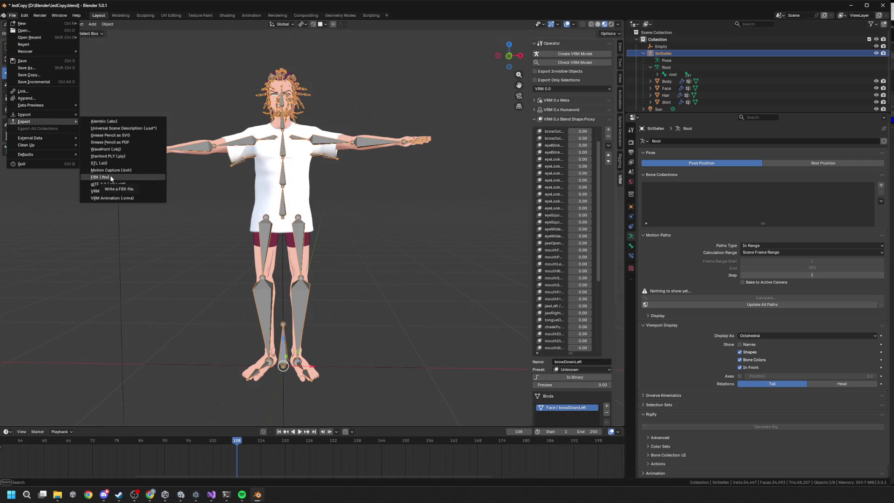
{"action": "right_click", "coordinate": [683, 54]}
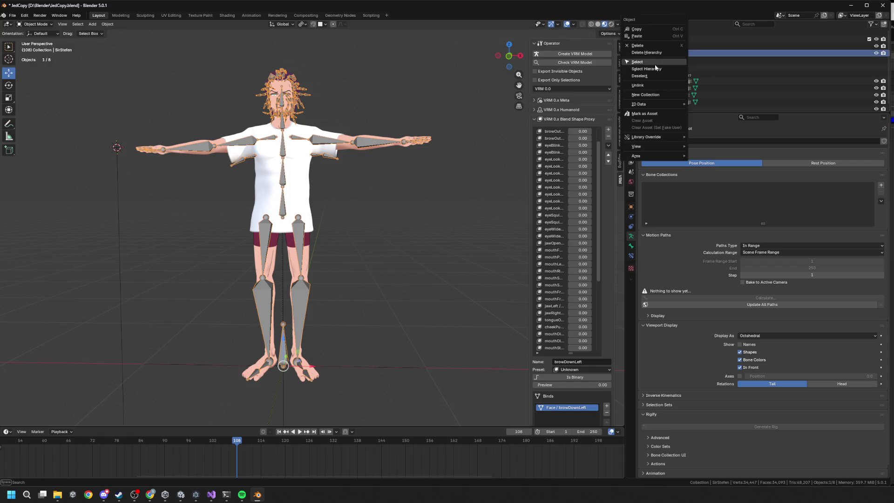
{"action": "left_click", "coordinate": [661, 68]}
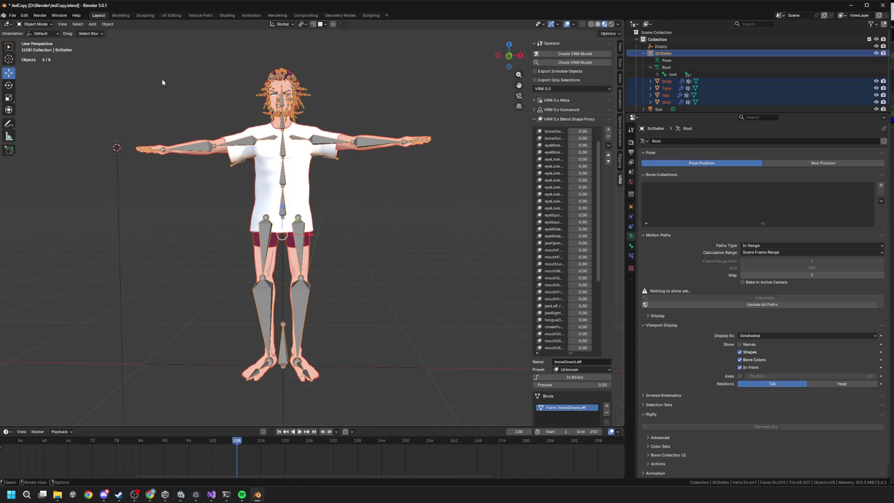
Export the selection as VRM to ShirtCopy.vrm in D:\Blender.
{"action": "left_click", "coordinate": [12, 15]}
{"action": "mouse_move", "coordinate": [31, 122]}
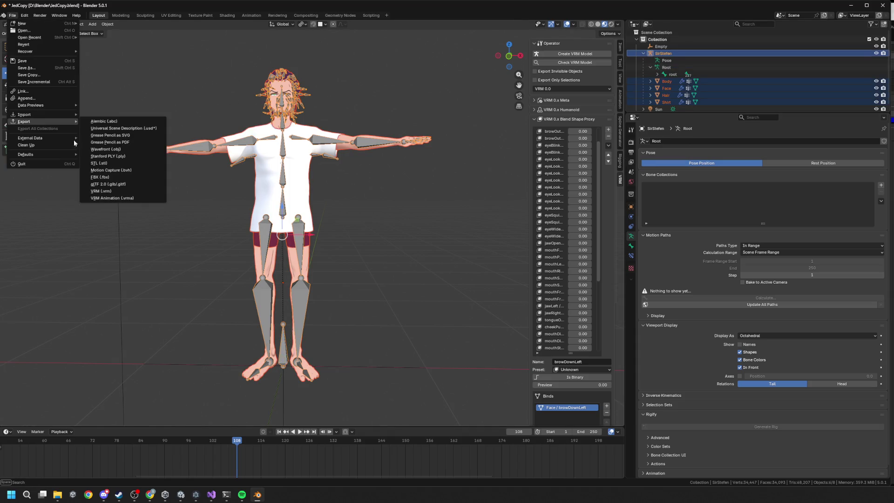
{"action": "left_click", "coordinate": [116, 194]}
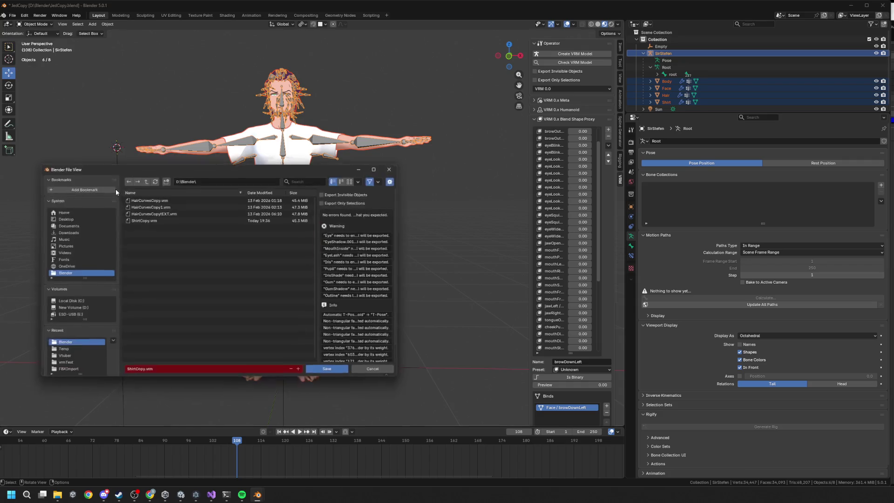
{"action": "left_click", "coordinate": [345, 371]}
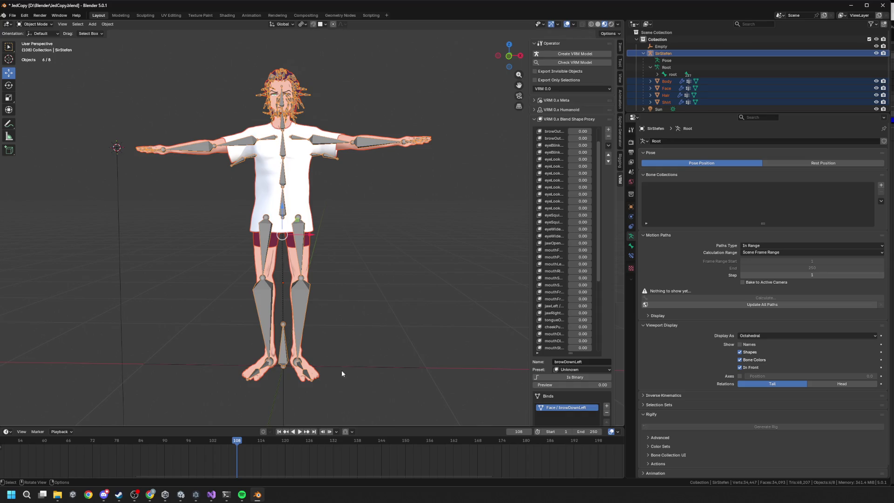
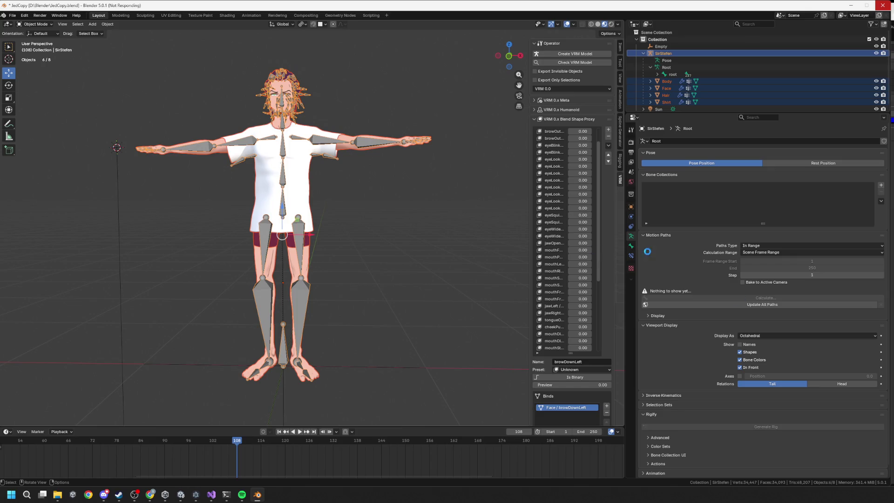
Switch from Blender to the Unity editor showing the ShirtCopy avatar scene.
{"action": "mouse_move", "coordinate": [227, 494]}
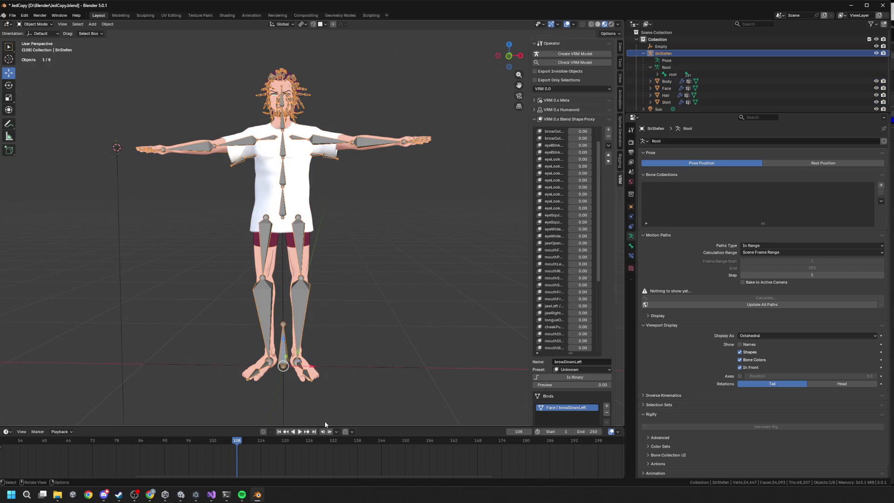
{"action": "left_click", "coordinate": [181, 495]}
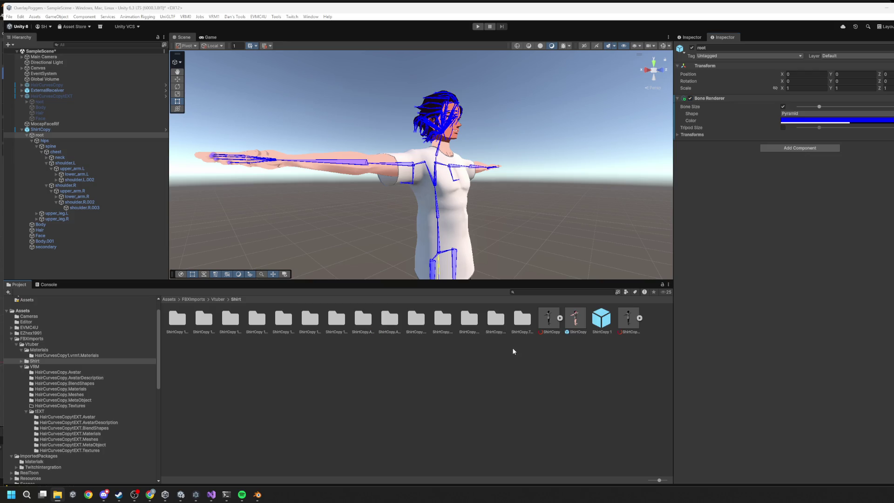
Delete the old ShirtCopy avatar from the scene Hierarchy.
{"action": "scroll", "coordinate": [410, 242], "scroll_direction": "down", "scroll_amount": 10}
{"action": "scroll", "coordinate": [409, 246], "scroll_direction": "down", "scroll_amount": 3}
{"action": "left_click", "coordinate": [424, 196]}
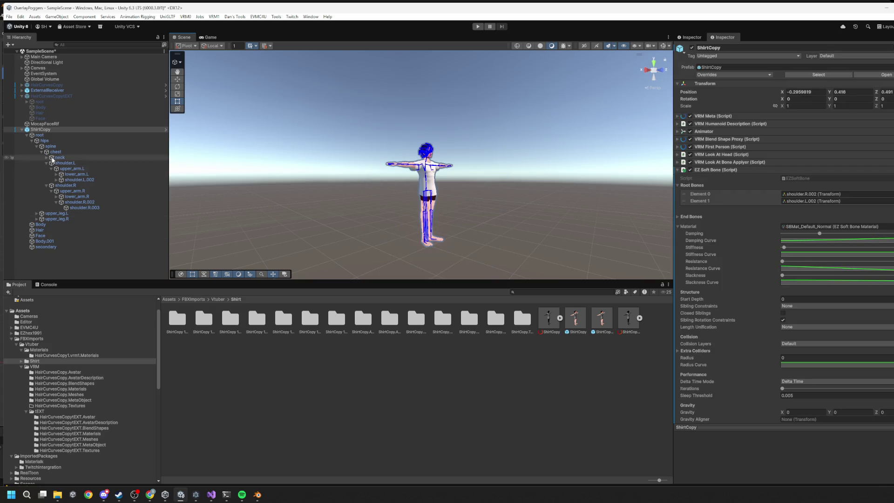
{"action": "left_click", "coordinate": [54, 131]}
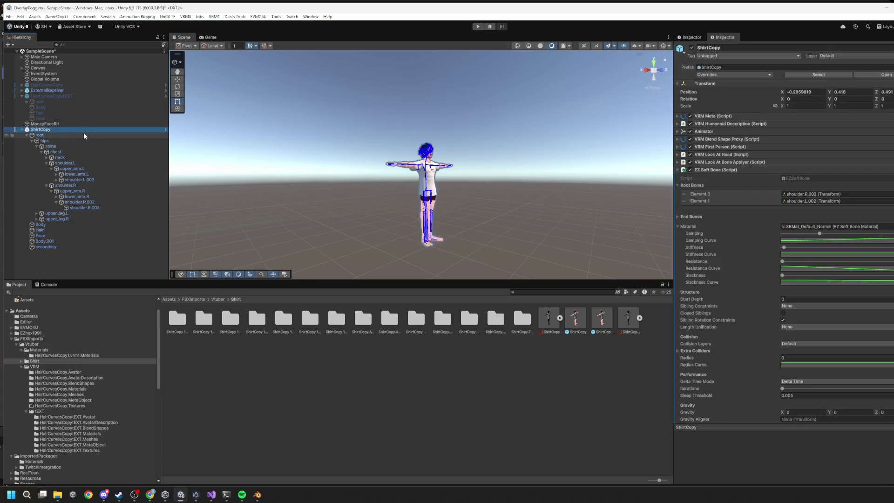
{"action": "key", "text": "Delete"}
Select all old imported assets in the Shirt folder and delete them.
{"action": "left_click", "coordinate": [182, 315]}
{"action": "left_click", "coordinate": [637, 328], "text": "shift"}
{"action": "key", "text": "Delete"}
{"action": "key", "text": "Return"}
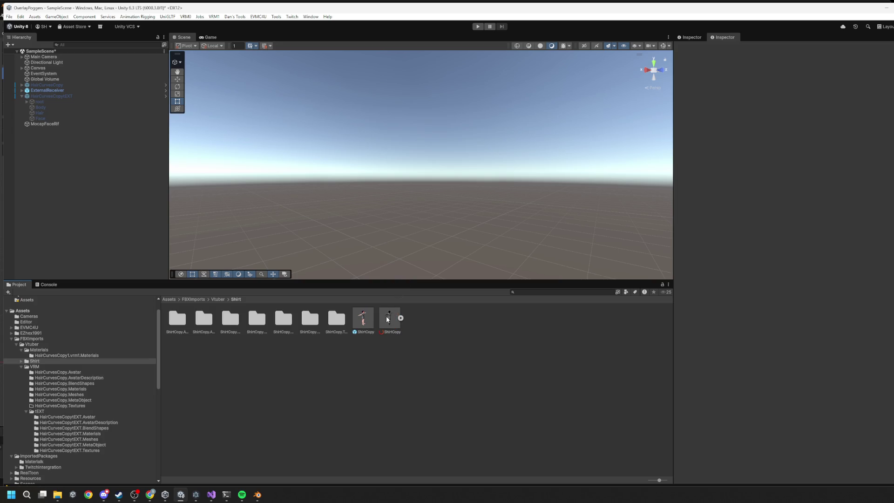
Drag the ShirtCopy prefab into the scene and set its Position to 0, 0, 0.
{"action": "mouse_move", "coordinate": [370, 325]}
{"action": "left_mouse_down"}
{"action": "mouse_move", "coordinate": [370, 289]}
{"action": "mouse_move", "coordinate": [399, 250]}
{"action": "mouse_move", "coordinate": [361, 247]}
{"action": "mouse_move", "coordinate": [388, 240]}
{"action": "left_mouse_up"}
{"action": "left_click", "coordinate": [807, 93]}
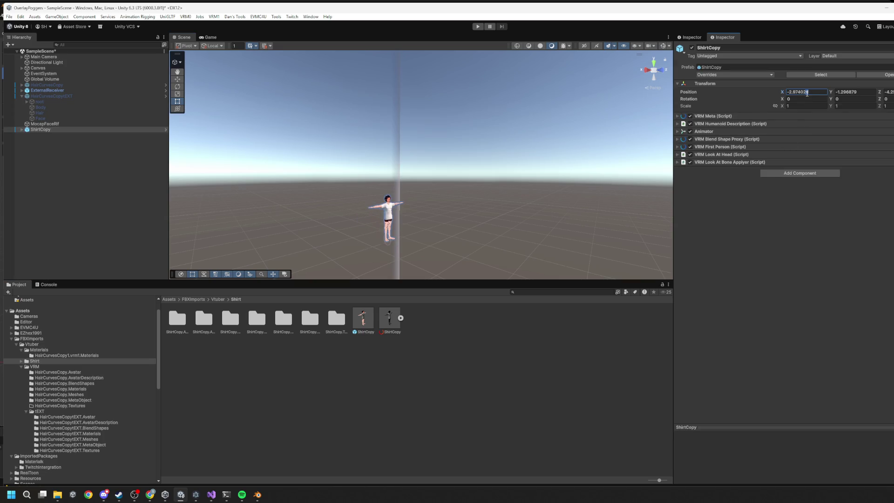
{"action": "type", "text": "0"}
{"action": "key", "text": "Tab"}
{"action": "type", "text": "0"}
{"action": "key", "text": "Tab"}
{"action": "type", "text": "0"}
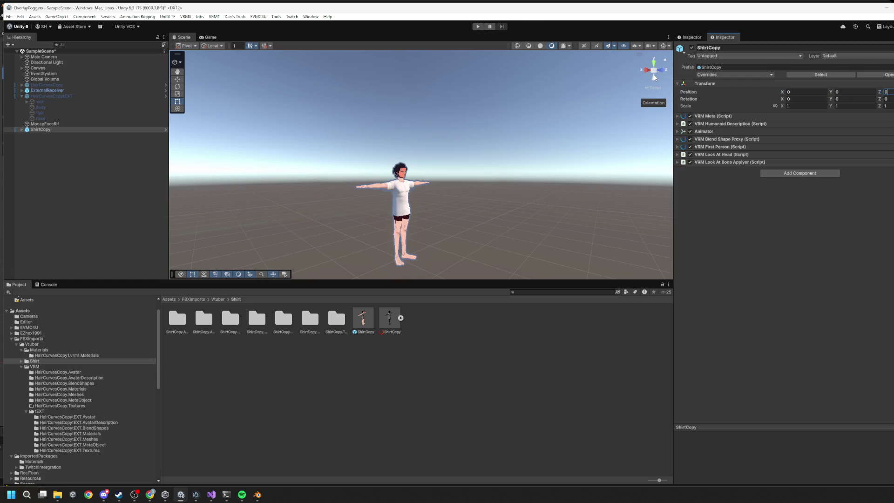
{"action": "key", "text": "Return"}
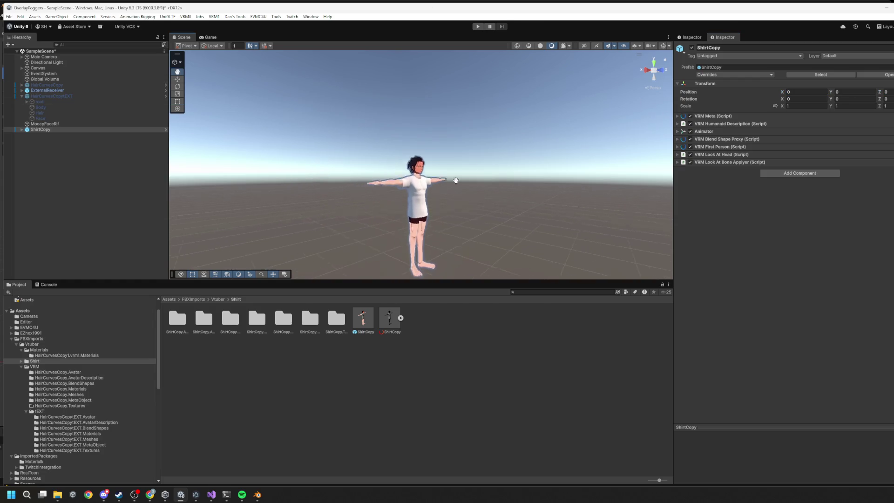
Deactivate Body, Hair, Face and secondary so only the shirt is visible.
{"action": "left_click", "coordinate": [442, 157]}
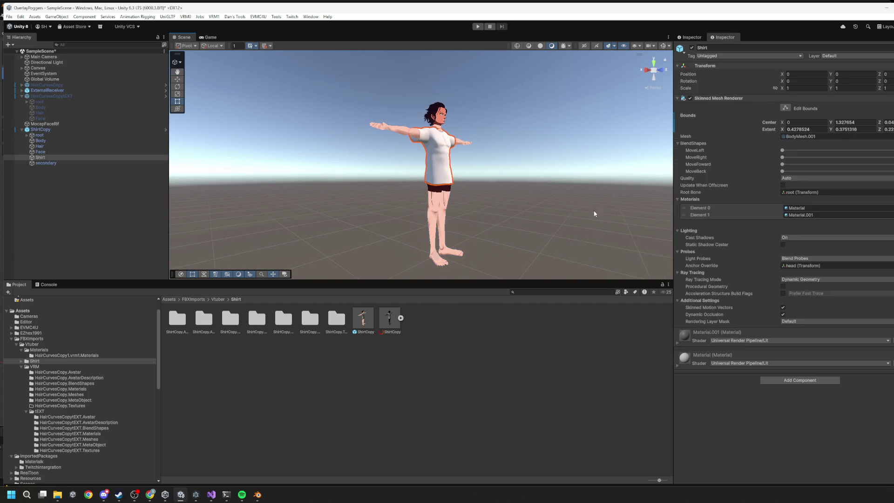
{"action": "left_click", "coordinate": [58, 142]}
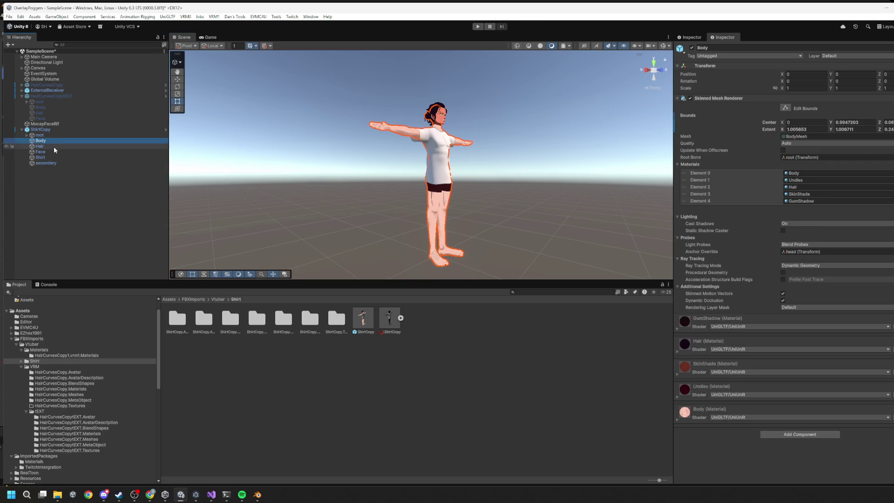
{"action": "left_click", "coordinate": [54, 147], "text": "ctrl"}
{"action": "left_click", "coordinate": [52, 151], "text": "ctrl"}
{"action": "left_click", "coordinate": [54, 163], "text": "ctrl"}
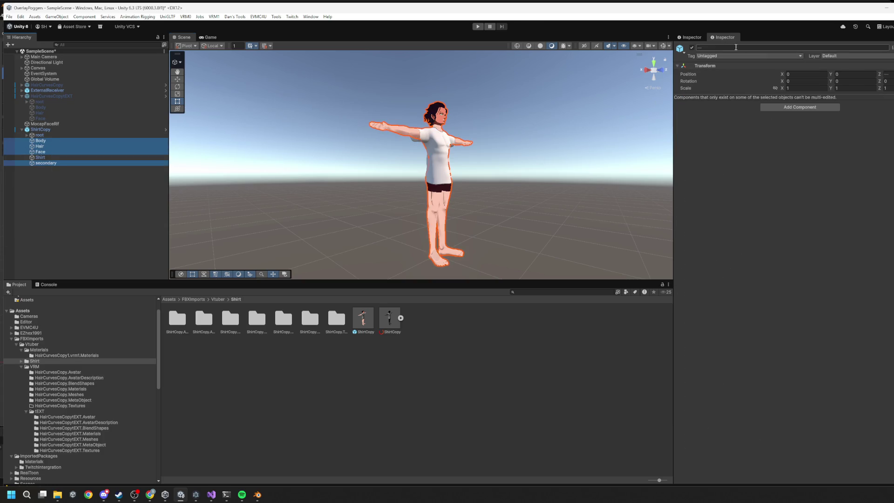
{"action": "left_click", "coordinate": [692, 48]}
{"action": "mouse_move", "coordinate": [447, 168]}
{"action": "left_mouse_down"}
{"action": "mouse_move", "coordinate": [412, 165]}
{"action": "mouse_move", "coordinate": [300, 194]}
{"action": "left_mouse_up"}
{"action": "mouse_move", "coordinate": [310, 172]}
{"action": "left_mouse_down"}
{"action": "mouse_move", "coordinate": [485, 146]}
{"action": "mouse_move", "coordinate": [514, 104]}
{"action": "mouse_move", "coordinate": [513, 140]}
{"action": "mouse_move", "coordinate": [482, 159]}
{"action": "left_mouse_up"}
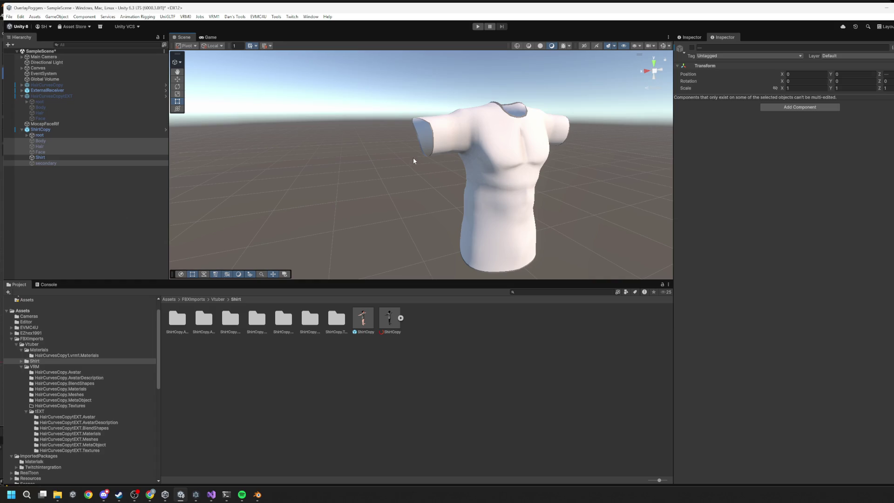
Frame the shirt and push the Shirt mesh's MoveLeft blend shape to maximum.
{"action": "scroll", "coordinate": [419, 168], "scroll_direction": "down", "scroll_amount": 2}
{"action": "scroll", "coordinate": [572, 209], "scroll_direction": "up", "scroll_amount": 4}
{"action": "scroll", "coordinate": [565, 208], "scroll_direction": "down", "scroll_amount": 2}
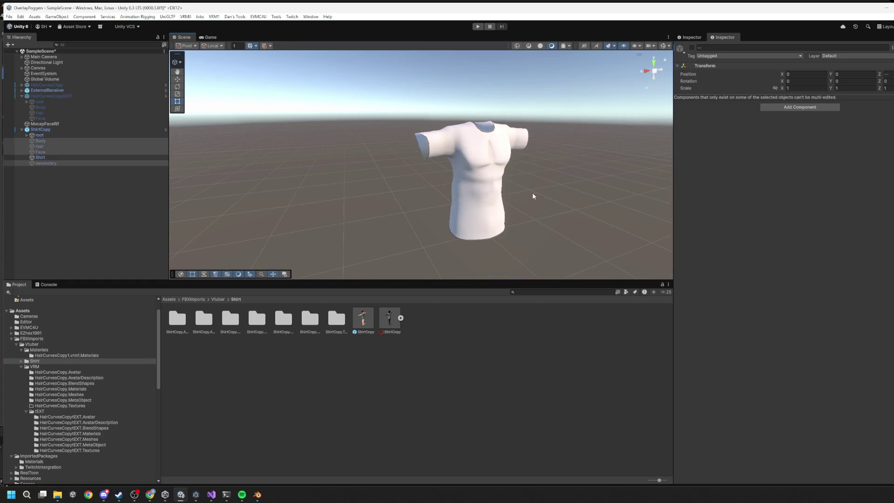
{"action": "left_click", "coordinate": [534, 194]}
{"action": "left_click", "coordinate": [468, 170]}
{"action": "key", "text": "f"}
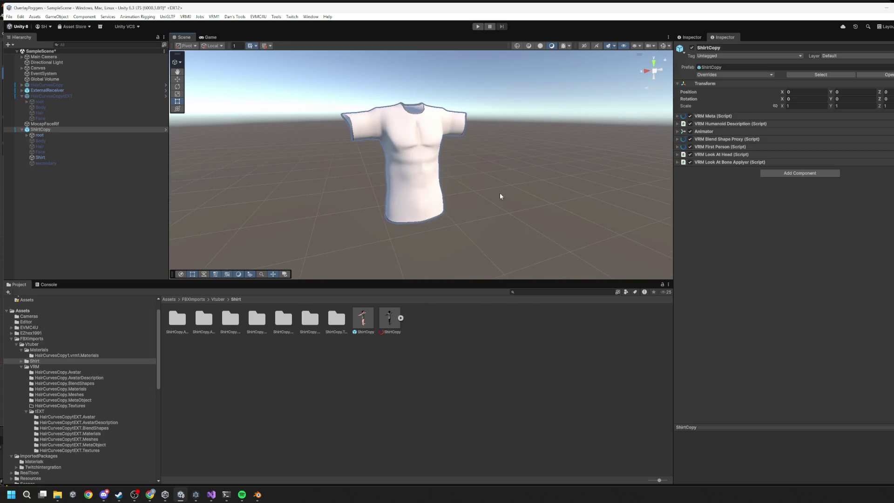
{"action": "left_click_drag", "start_coordinate": [469, 155], "coordinate": [280, 140]}
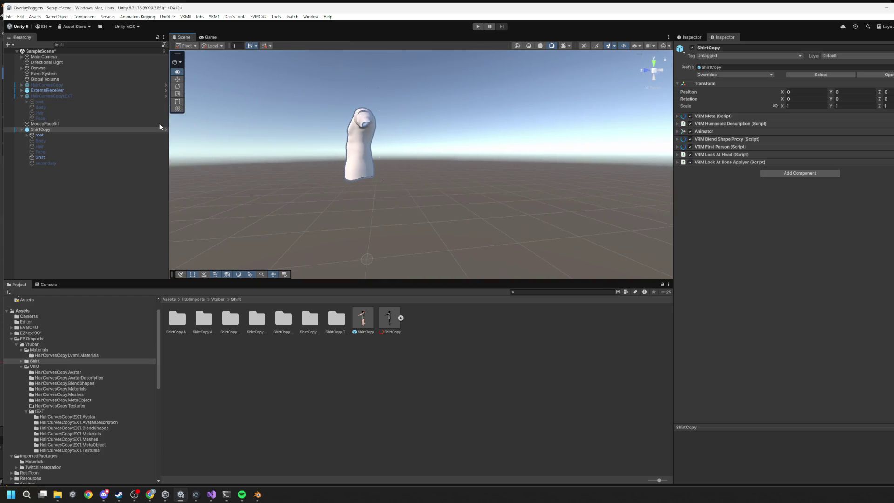
{"action": "mouse_move", "coordinate": [354, 186]}
{"action": "left_mouse_down"}
{"action": "mouse_move", "coordinate": [549, 185]}
{"action": "mouse_move", "coordinate": [465, 186]}
{"action": "left_mouse_up"}
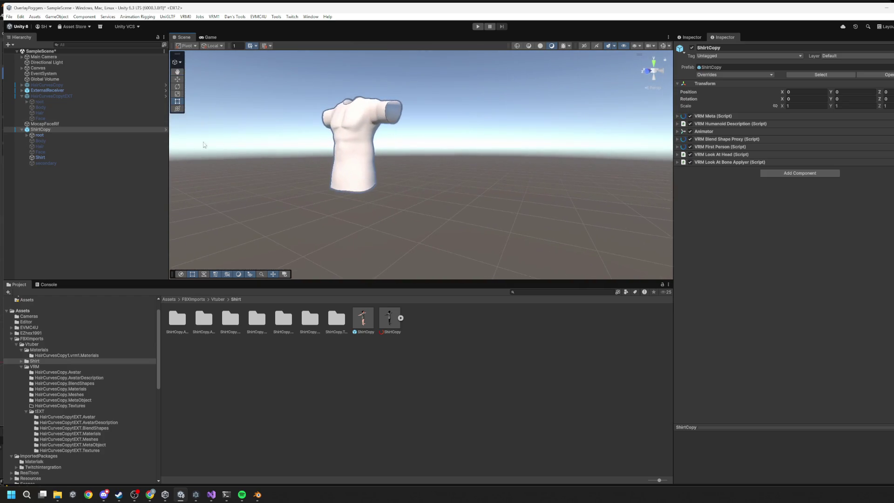
{"action": "left_click", "coordinate": [41, 157]}
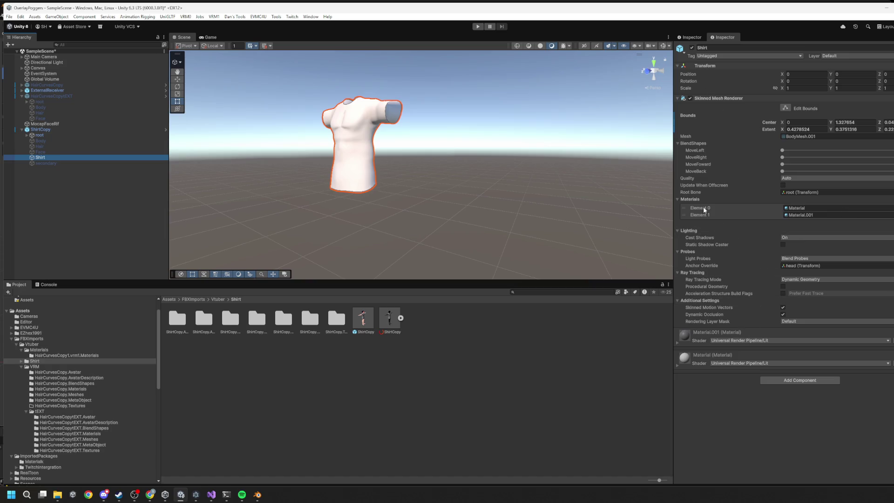
{"action": "mouse_move", "coordinate": [784, 150]}
{"action": "left_mouse_down"}
{"action": "mouse_move", "coordinate": [888, 150]}
{"action": "mouse_move", "coordinate": [792, 150]}
{"action": "mouse_move", "coordinate": [834, 150]}
{"action": "mouse_move", "coordinate": [738, 174]}
{"action": "left_mouse_up"}
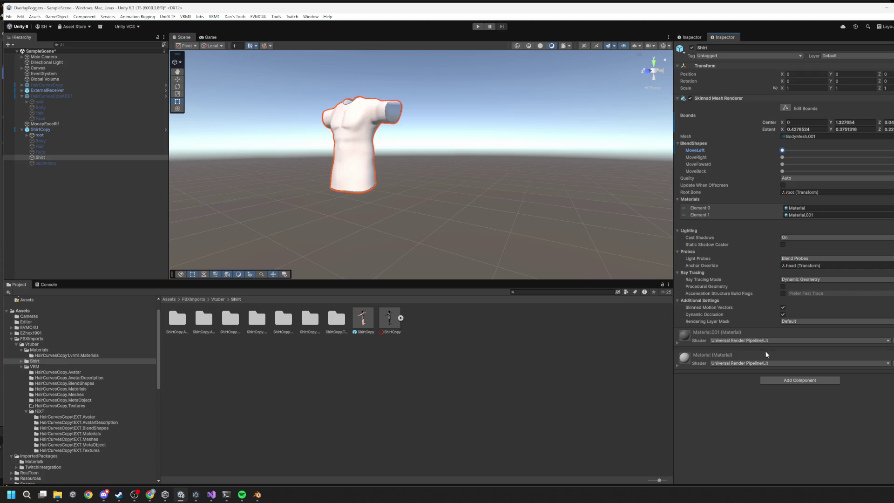
Reselect the Shirt mesh object and bring up the Add Component list.
{"action": "left_click", "coordinate": [50, 135]}
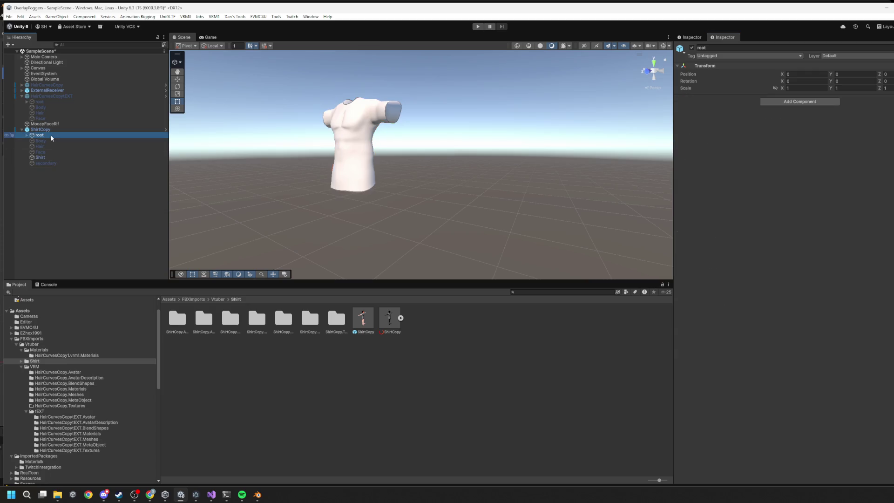
{"action": "left_click", "coordinate": [50, 130]}
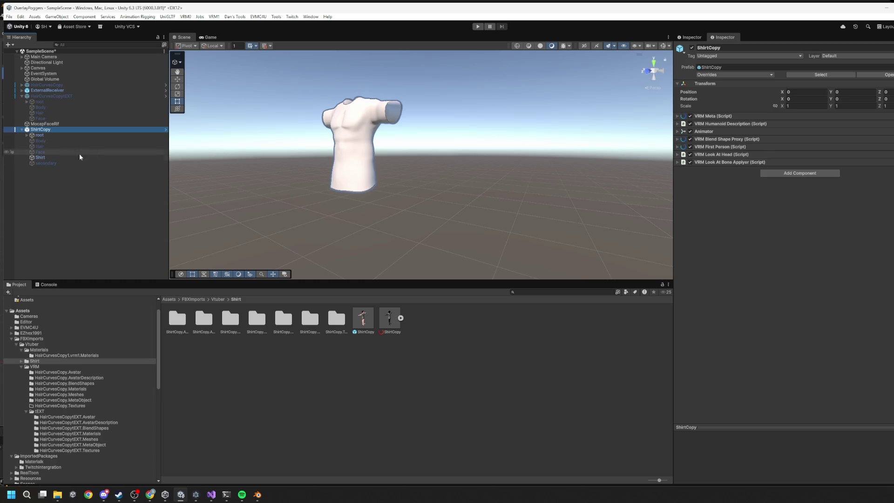
{"action": "left_click", "coordinate": [64, 158]}
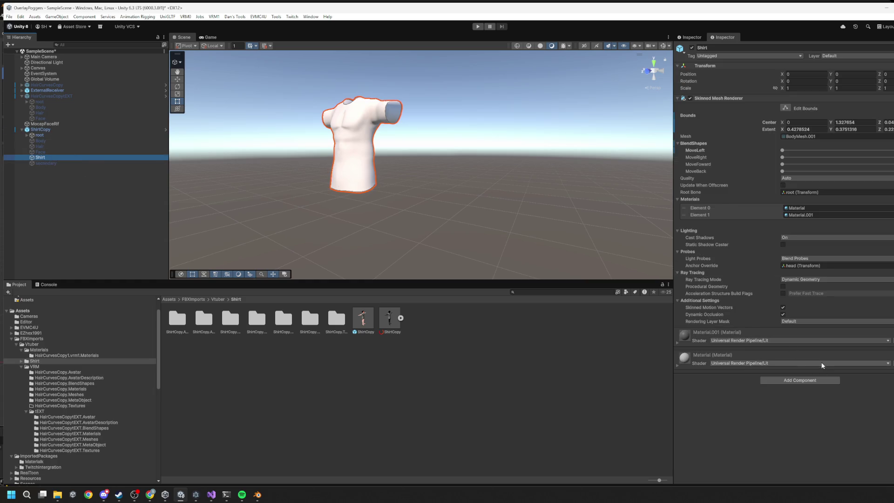
{"action": "left_click", "coordinate": [815, 378]}
Create a new ShirtTest script, attach it to the Shirt object, and save it in Assets.
{"action": "type", "text": "ShirtT"}
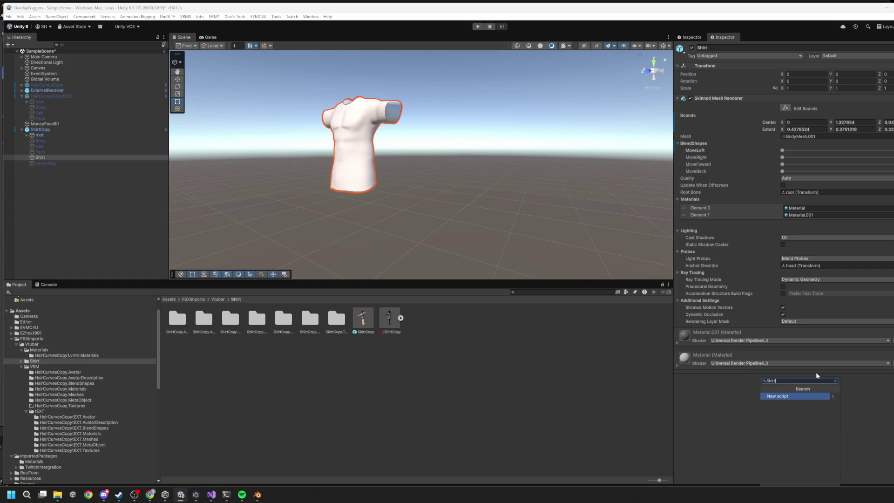
{"action": "type", "text": "est"}
{"action": "key", "text": "Return"}
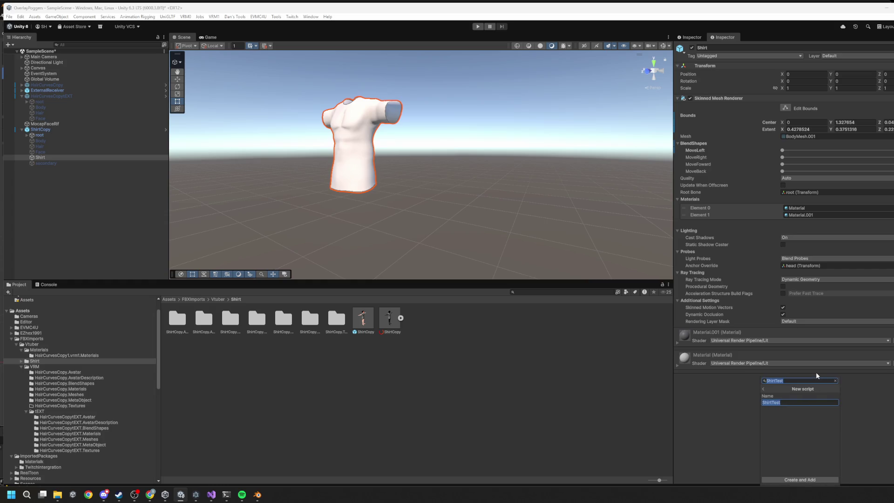
{"action": "left_click", "coordinate": [814, 480]}
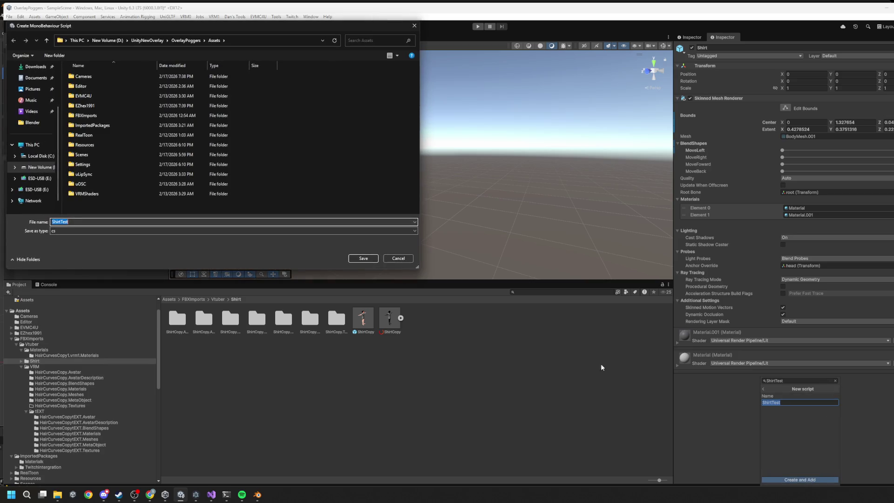
{"action": "left_click", "coordinate": [366, 260]}
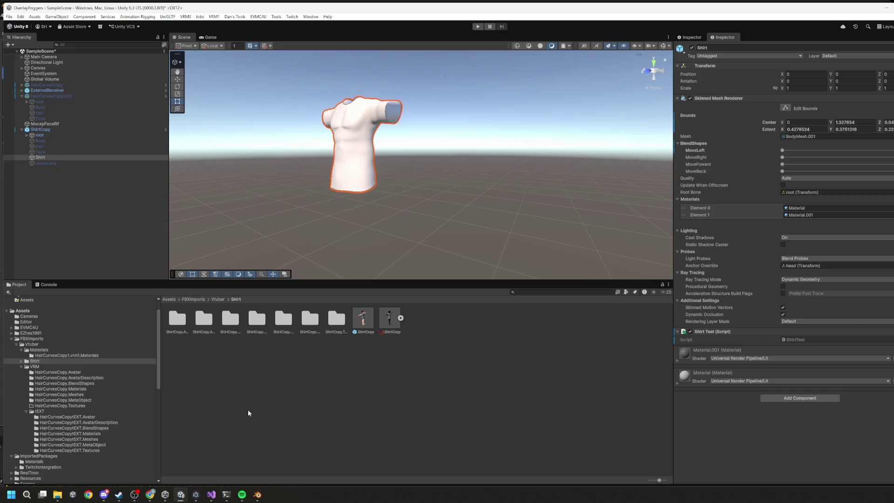
{"action": "mouse_move", "coordinate": [258, 497]}
Declare a SkinnedMeshRenderer field named shirtMesh in the ShirtTest class.
{"action": "left_click", "coordinate": [801, 341]}
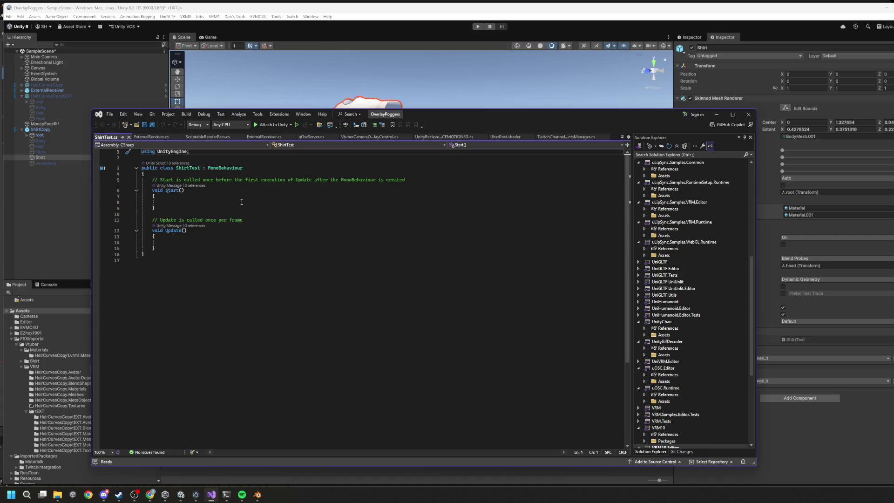
{"action": "left_click", "coordinate": [146, 174]}
{"action": "type", "text": "\\"}
{"action": "key", "text": "Return"}
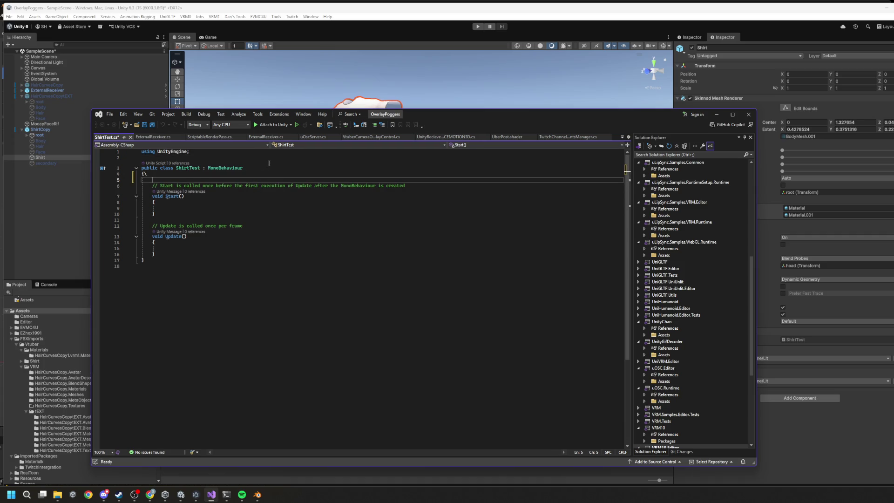
{"action": "key", "text": "BackSpace"}
{"action": "key", "text": "BackSpace"}
{"action": "key", "text": "Return"}
{"action": "type", "text": "Skinned"}
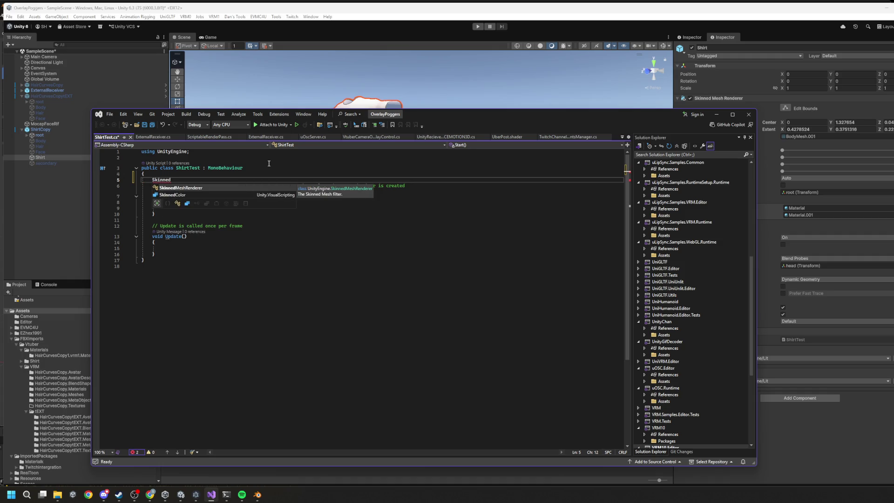
{"action": "key", "text": "Tab"}
{"action": "type", "text": "Chat"}
{"action": "key", "text": "BackSpace"}
{"action": "key", "text": "BackSpace"}
{"action": "key", "text": "BackSpace"}
{"action": "type", "text": "skin"}
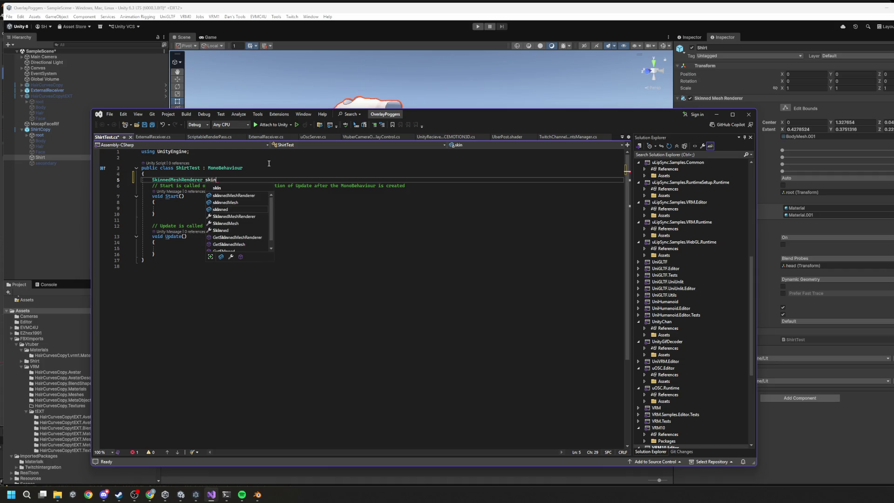
{"action": "key", "text": "Escape"}
{"action": "key", "text": "BackSpace"}
{"action": "key", "text": "BackSpace"}
{"action": "key", "text": "BackSpace"}
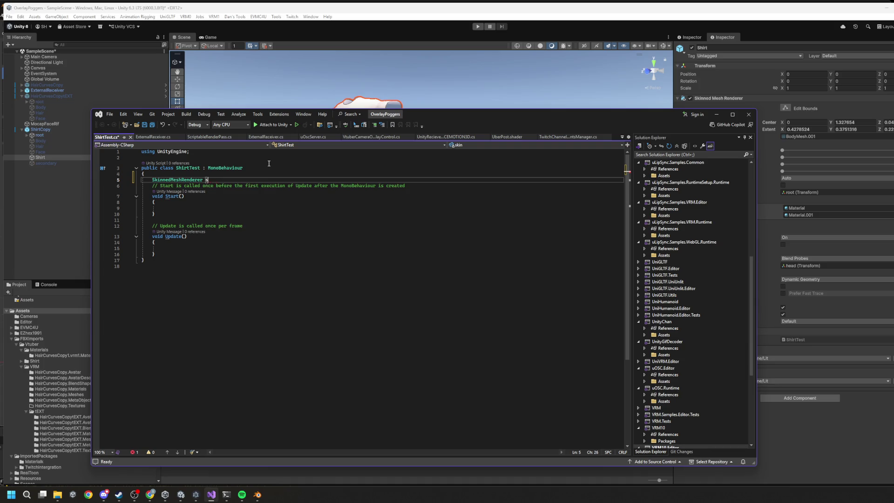
{"action": "type", "text": "shirtMeshl"}
{"action": "key", "text": "Return"}
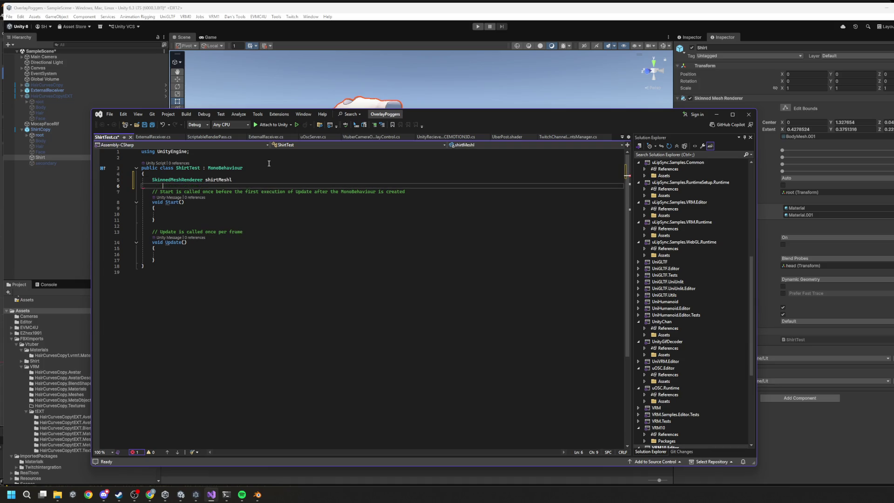
{"action": "key", "text": "BackSpace"}
{"action": "key", "text": "BackSpace"}
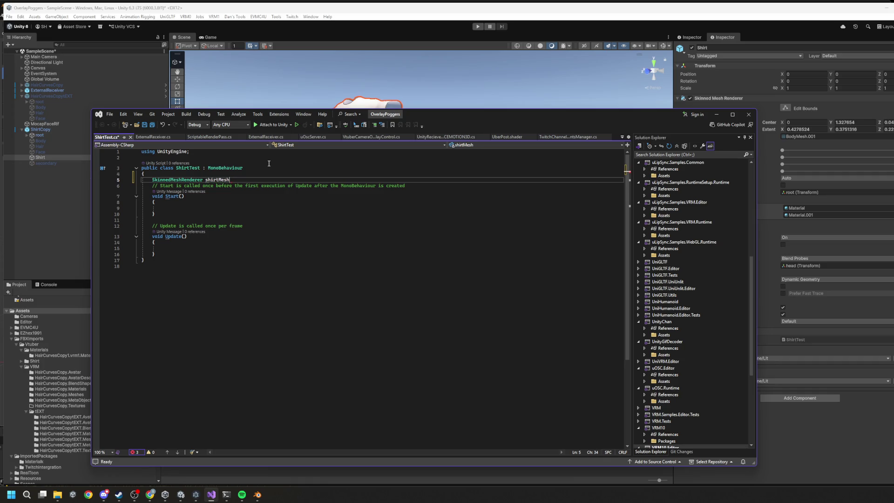
{"action": "type", "text": ";"}
Assign shirtMesh = GetComponent<SkinnedMeshRenderer>() in Start() and save the script.
{"action": "key", "text": "Down"}
{"action": "key", "text": "Down"}
{"action": "key", "text": "Down"}
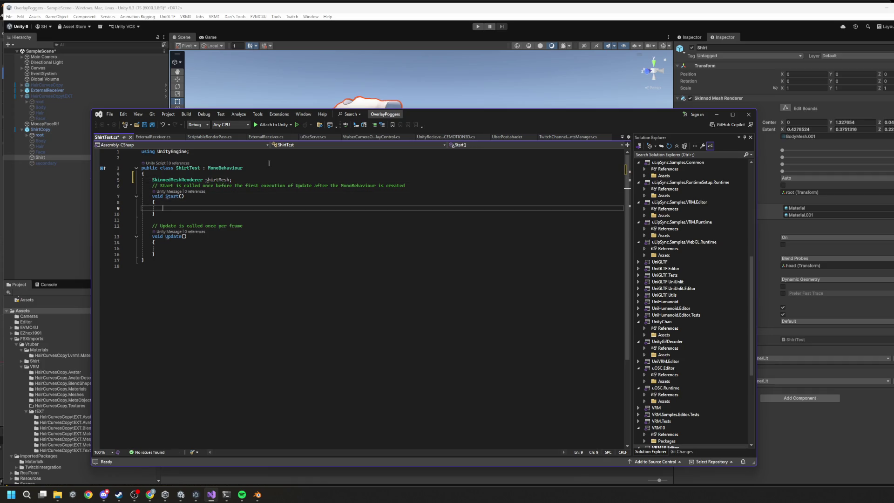
{"action": "type", "text": "shirtMesh = GetComponent<SkinnedMeshRenderer>();"}
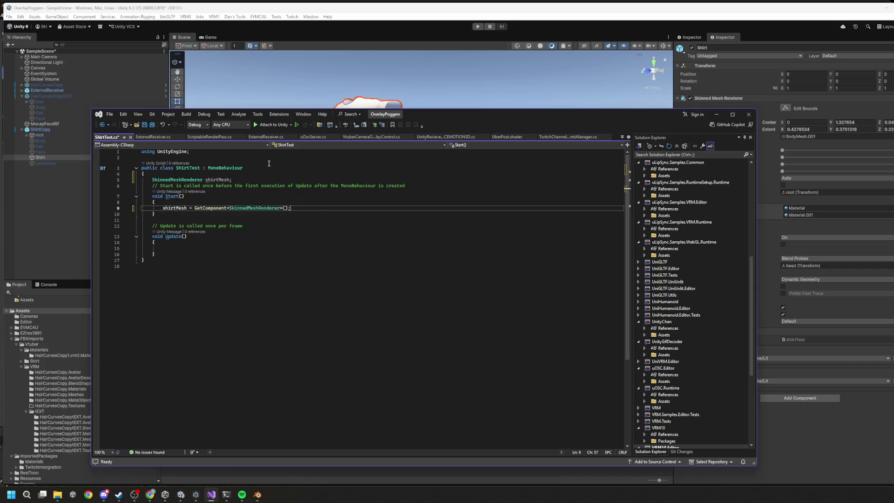
{"action": "key", "text": "ctrl+s"}
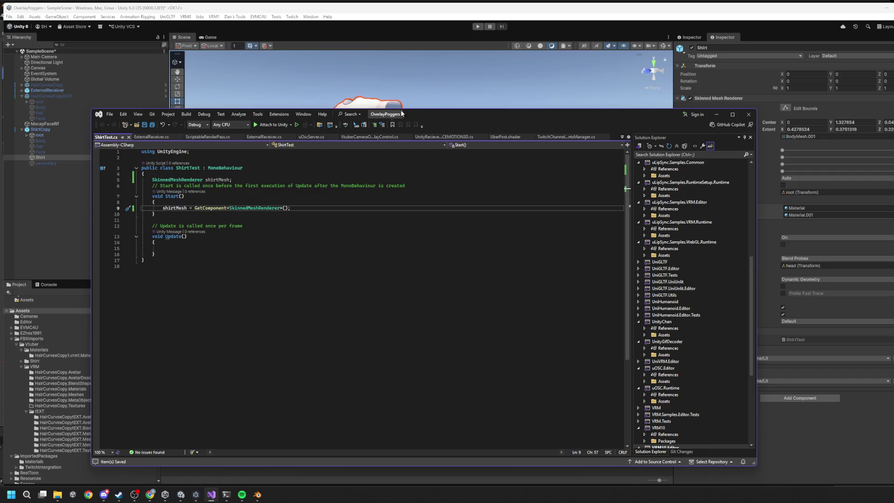
{"action": "left_click_drag", "start_coordinate": [484, 116], "coordinate": [458, 98]}
Add a Rigidbody field named rb below the shirtMesh declaration.
{"action": "left_click", "coordinate": [234, 160]}
{"action": "key", "text": "Return"}
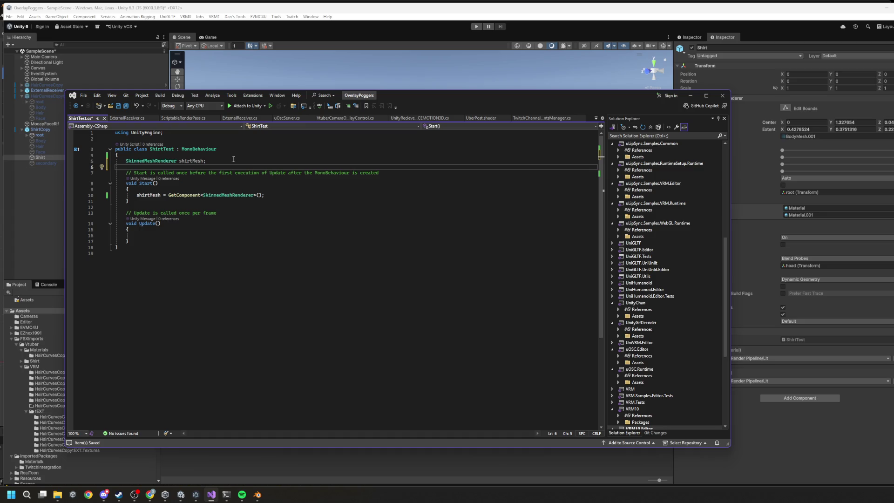
{"action": "type", "text": "Rigidbody rb;"}
{"action": "key", "text": "Return"}
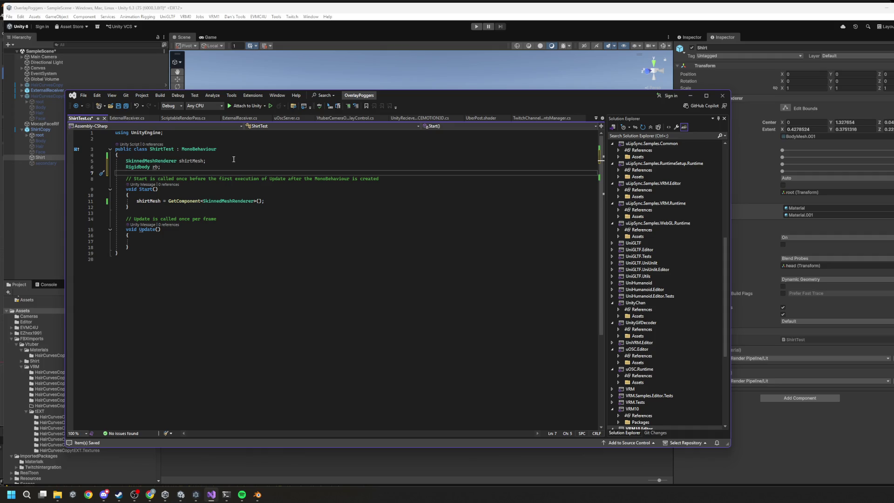
Clear the leftover trial text, save ShirtTest, and bring up the browser with Claude.
{"action": "type", "text": "n"}
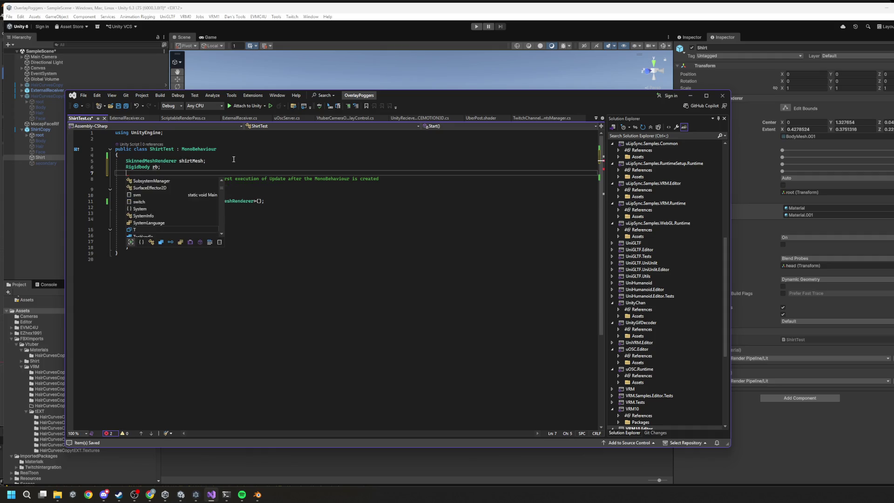
{"action": "key", "text": "BackSpace"}
{"action": "type", "text": "bool"}
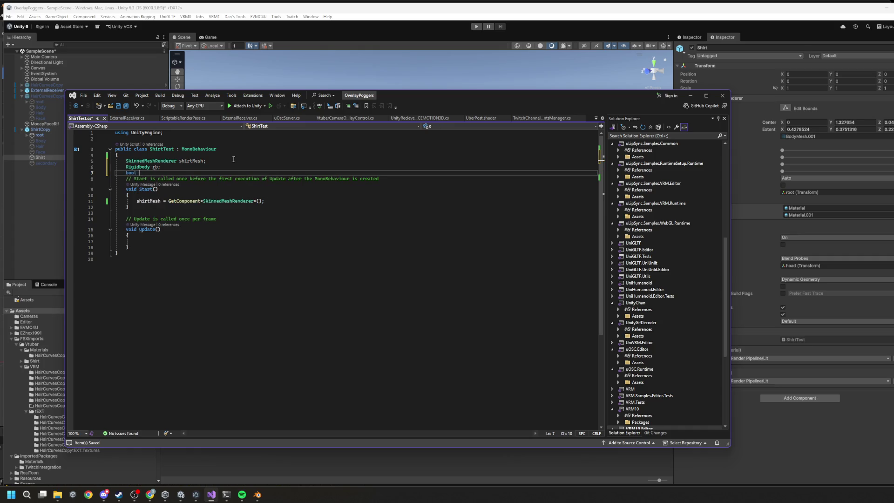
{"action": "key", "text": "BackSpace"}
{"action": "key", "text": "BackSpace"}
{"action": "type", "text": "p"}
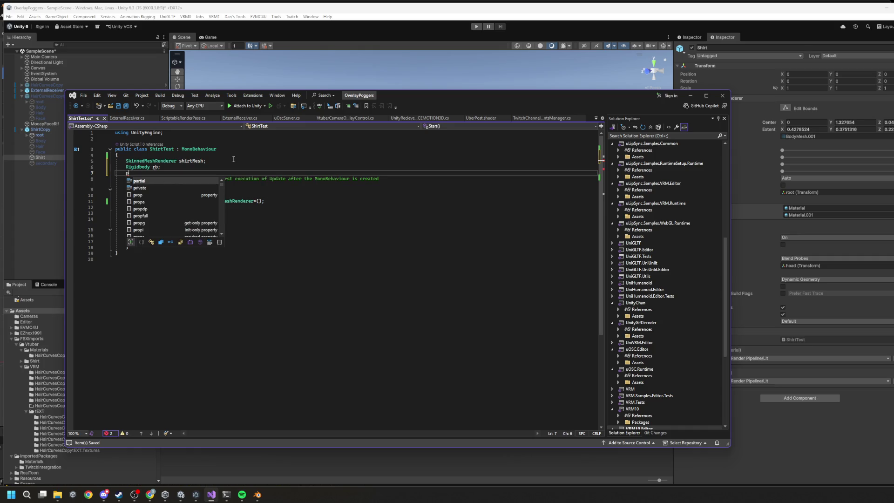
{"action": "type", "text": "ublic"}
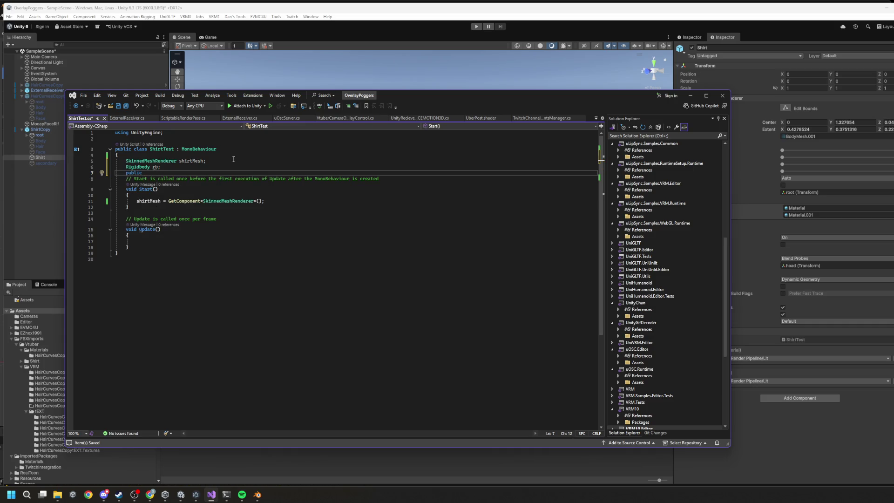
{"action": "key", "text": "BackSpace"}
{"action": "key", "text": "BackSpace"}
{"action": "key", "text": "BackSpace"}
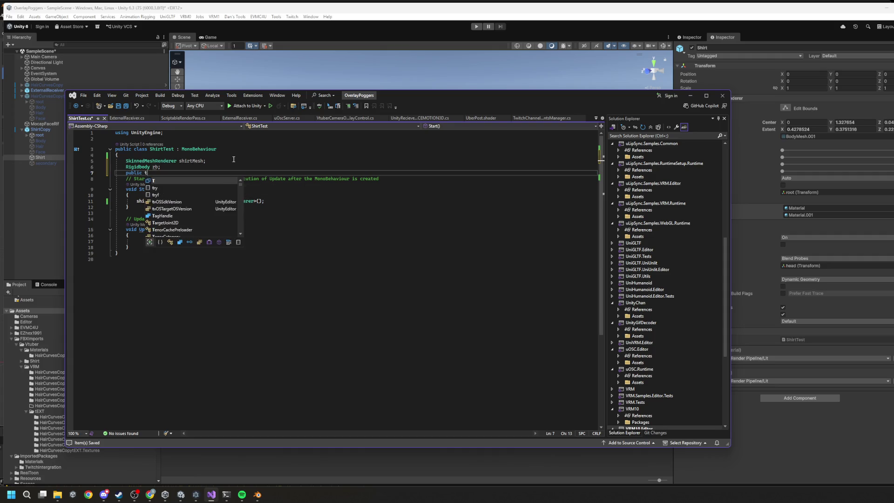
{"action": "key", "text": "BackSpace"}
{"action": "key", "text": "BackSpace"}
{"action": "type", "text": "Tra"}
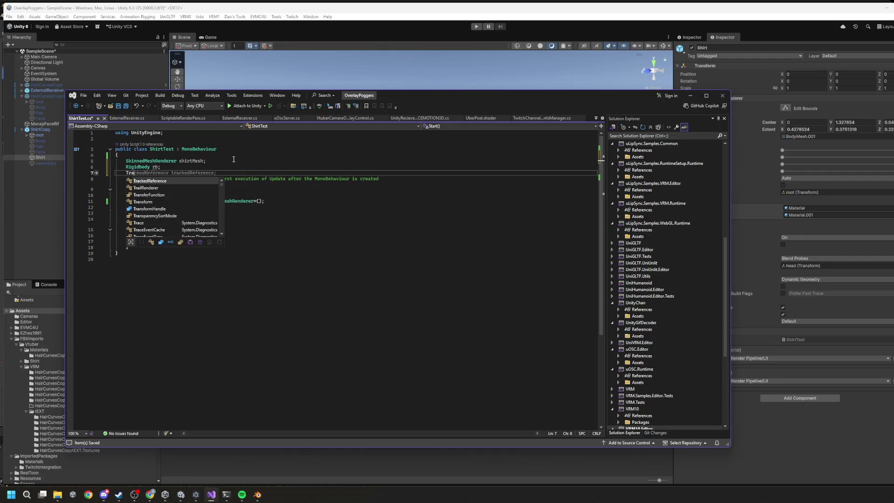
{"action": "key", "text": "BackSpace"}
{"action": "key", "text": "BackSpace"}
{"action": "key", "text": "BackSpace"}
{"action": "key", "text": "ctrl+s"}
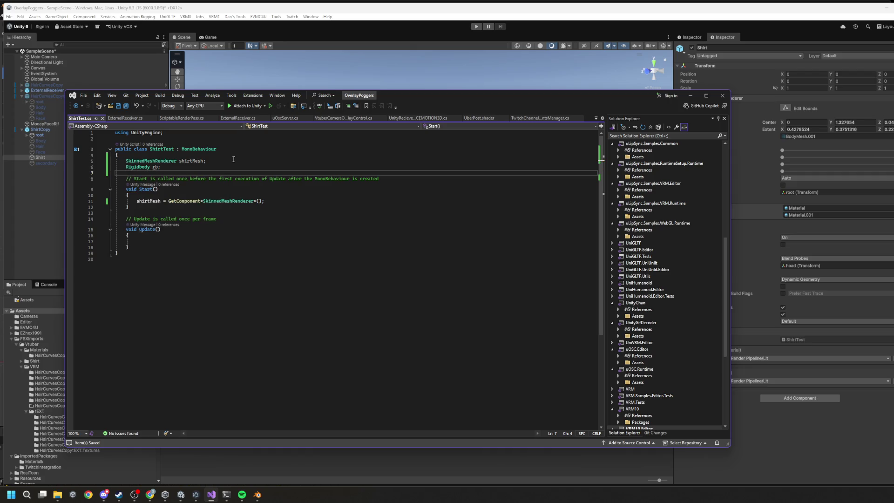
{"action": "left_click", "coordinate": [180, 241]}
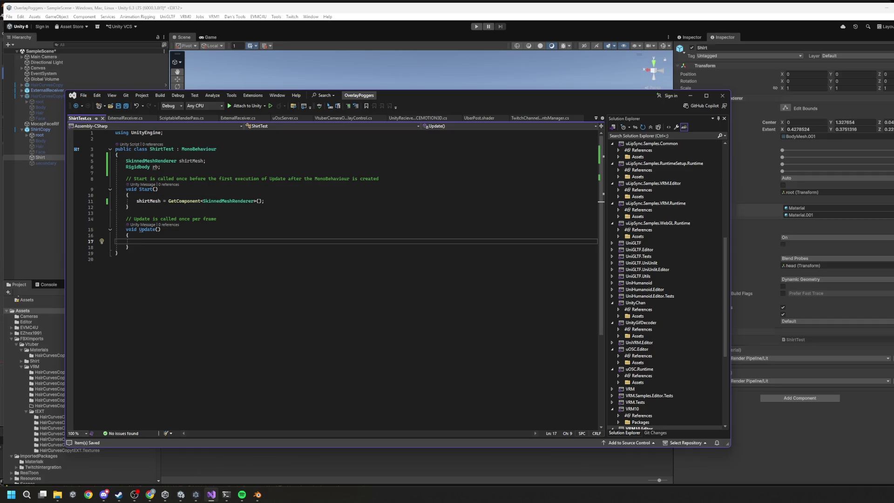
{"action": "left_click", "coordinate": [150, 495]}
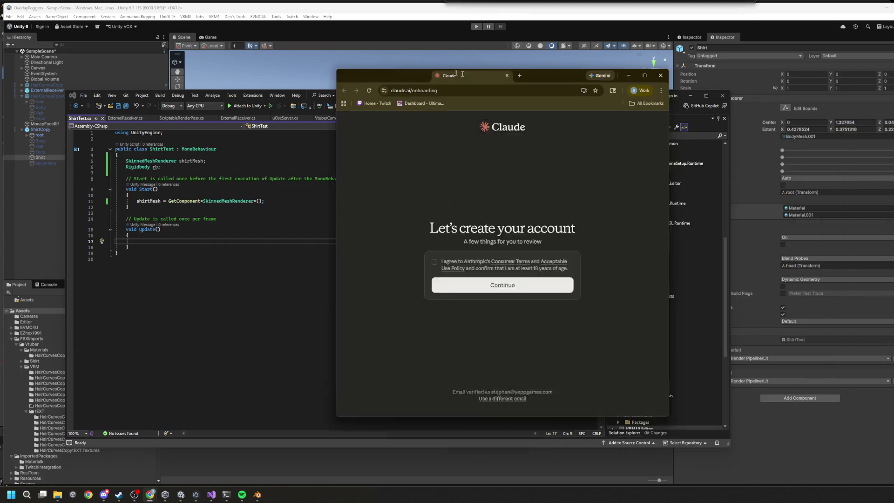
Accept Claude's terms, choose personal use on the free plan, and skip the desktop app.
{"action": "left_click", "coordinate": [284, 250]}
{"action": "left_click", "coordinate": [378, 275]}
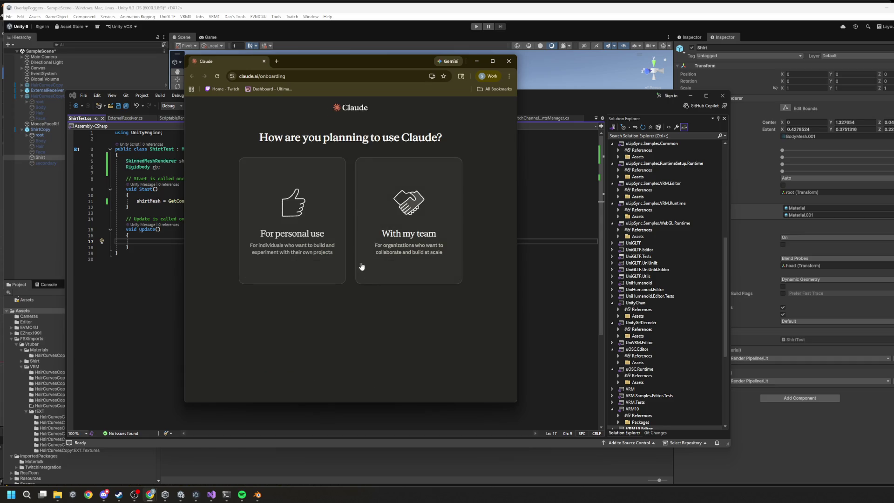
{"action": "left_click", "coordinate": [274, 208]}
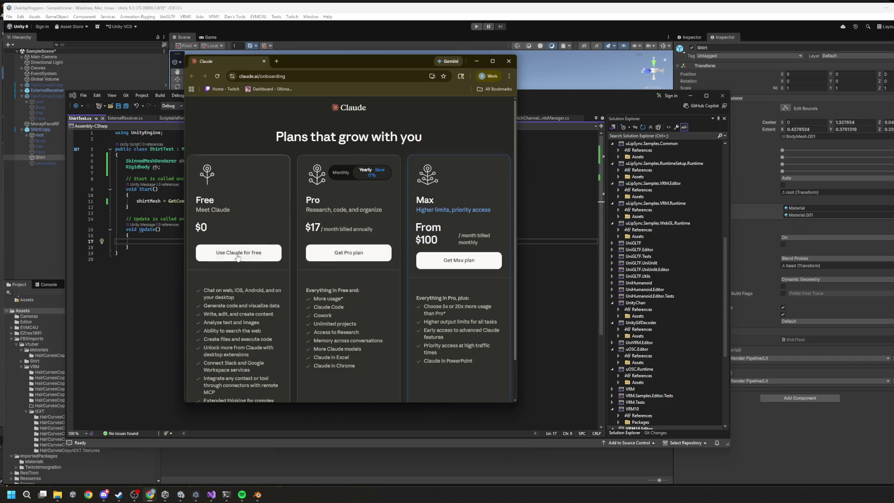
{"action": "left_click", "coordinate": [239, 253]}
{"action": "left_click", "coordinate": [323, 355]}
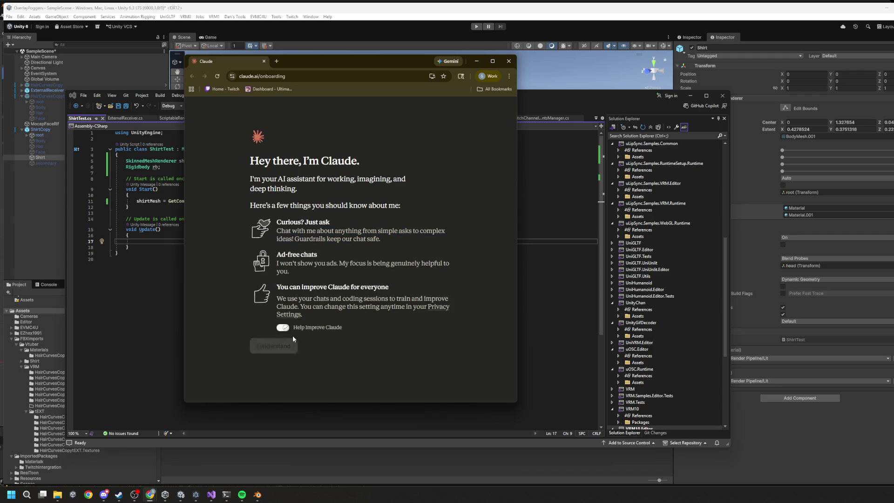
{"action": "left_click", "coordinate": [278, 347]}
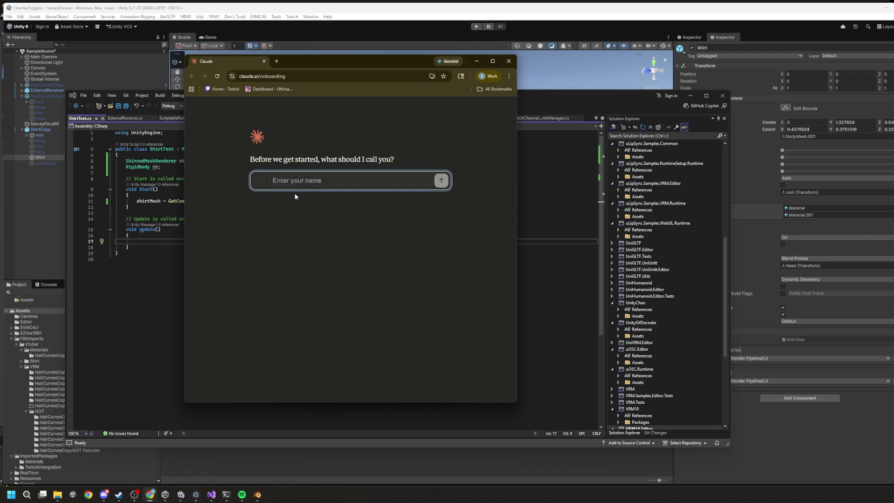
Enter a display name, pick Coding & developing and Learning & studying, then start Create code snippets.
{"action": "type", "text": "S"}
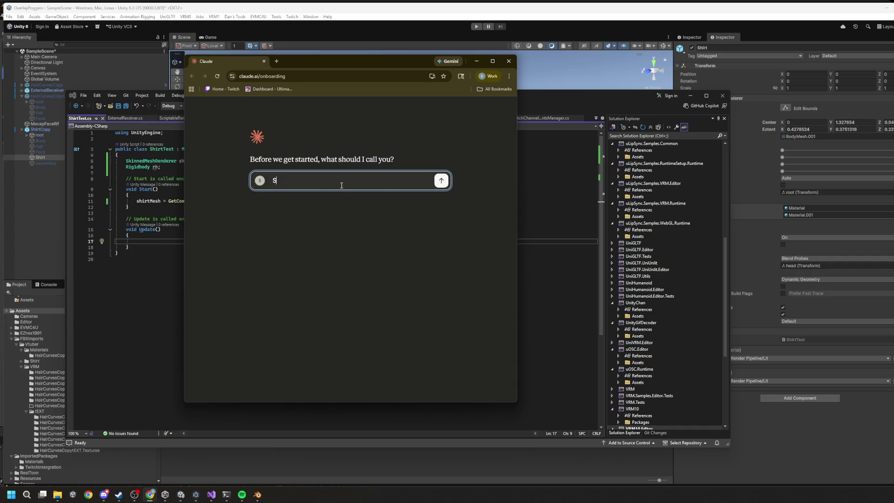
{"action": "type", "text": "irStegf"}
{"action": "key", "text": "BackSpace"}
{"action": "key", "text": "BackSpace"}
{"action": "type", "text": "f"}
{"action": "key", "text": "Return"}
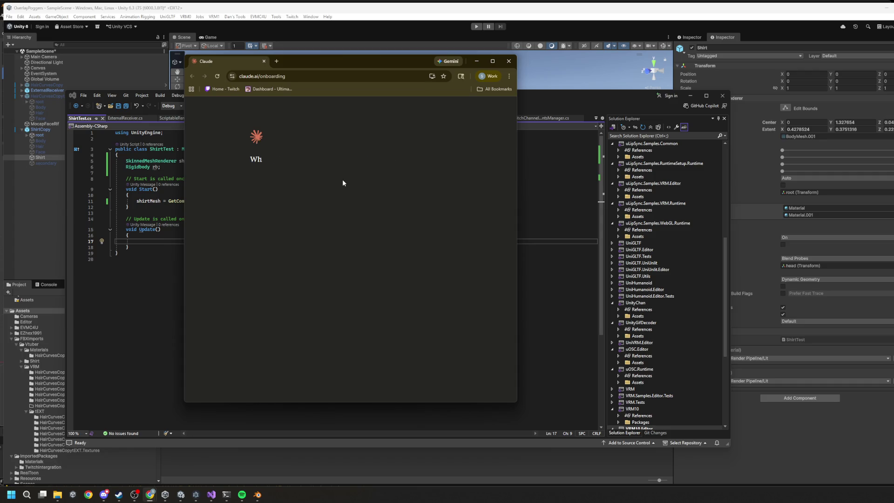
{"action": "left_click", "coordinate": [343, 183]}
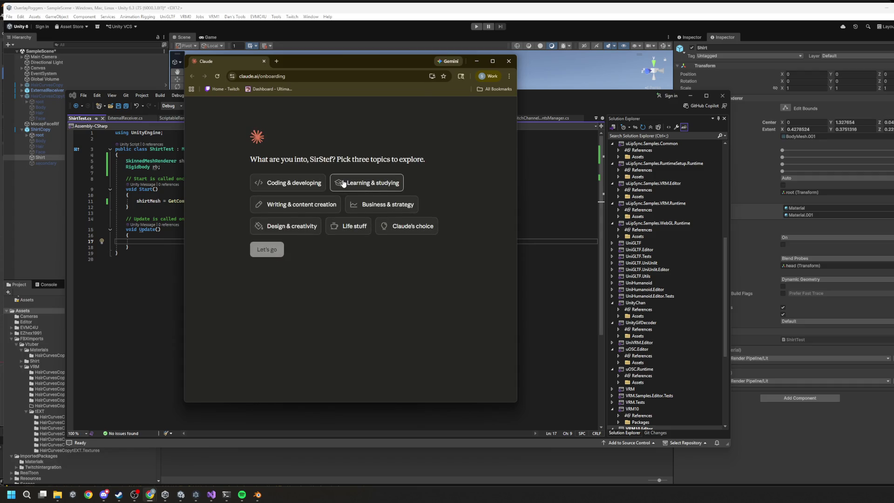
{"action": "left_click", "coordinate": [288, 183]}
{"action": "left_click", "coordinate": [269, 251]}
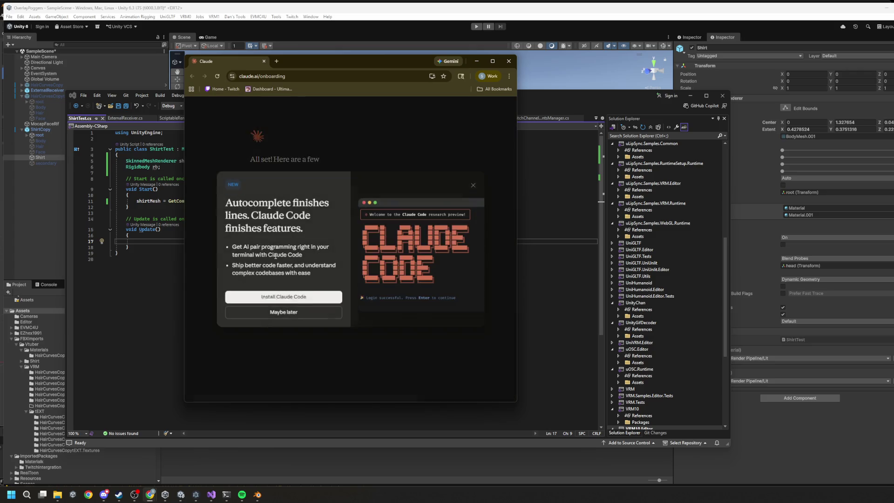
{"action": "left_click", "coordinate": [301, 314]}
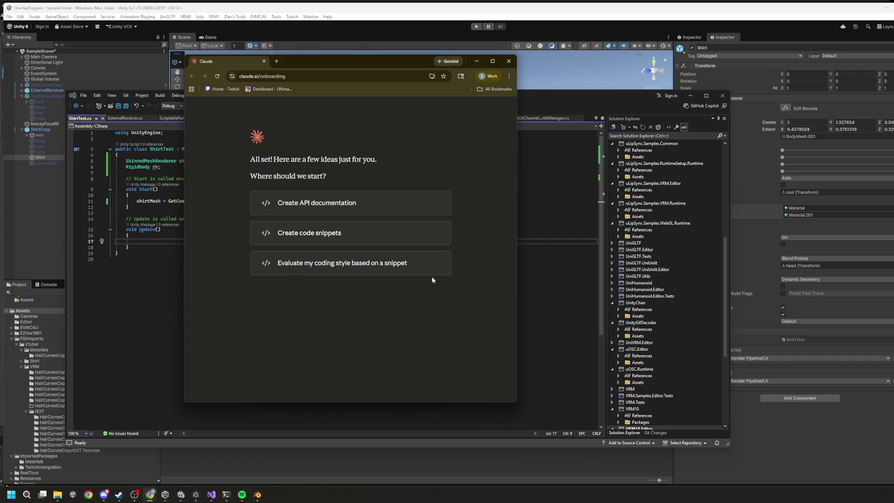
{"action": "left_click", "coordinate": [358, 233]}
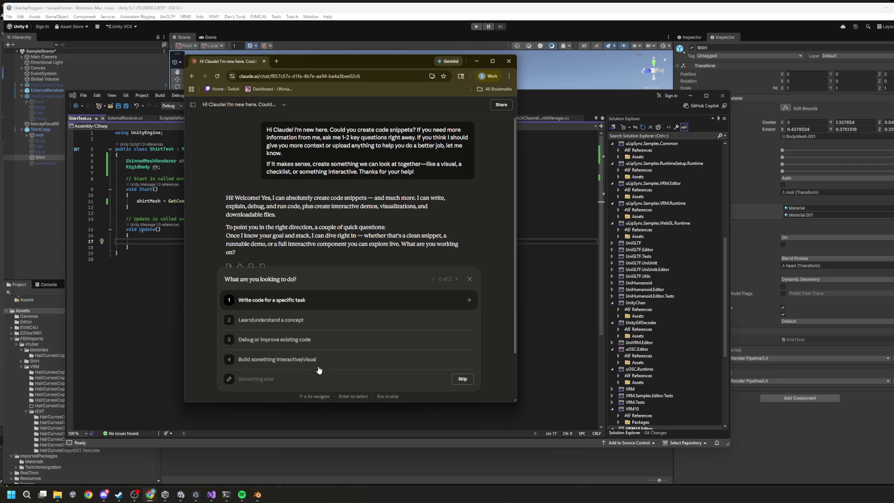
Answer Claude's questions: write code for a specific task, in C#.
{"action": "left_click", "coordinate": [292, 307]}
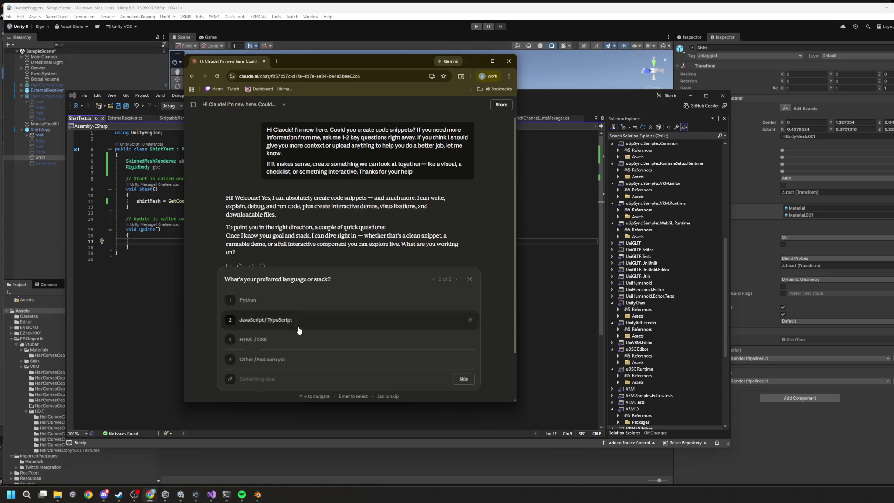
{"action": "left_click", "coordinate": [271, 379]}
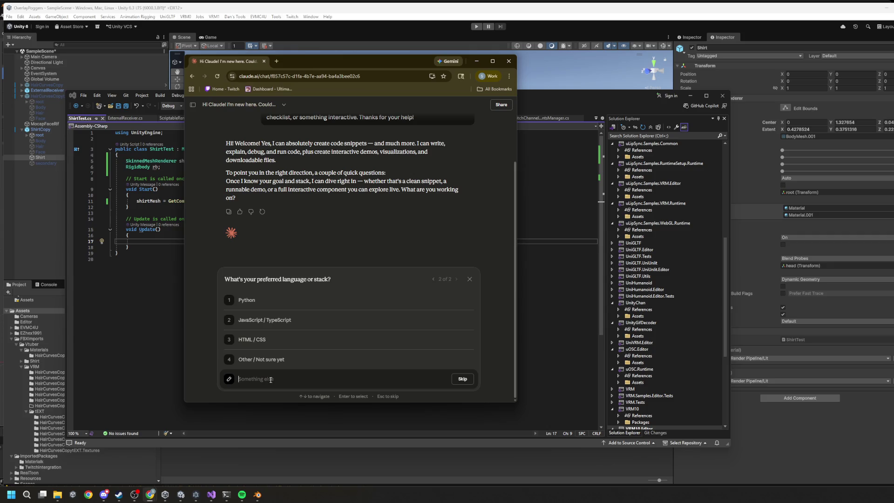
{"action": "type", "text": "d"}
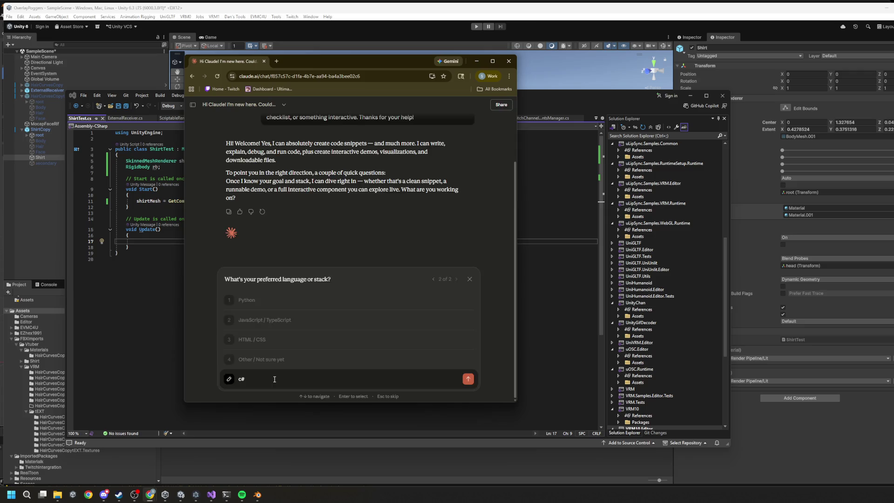
{"action": "key", "text": "Return"}
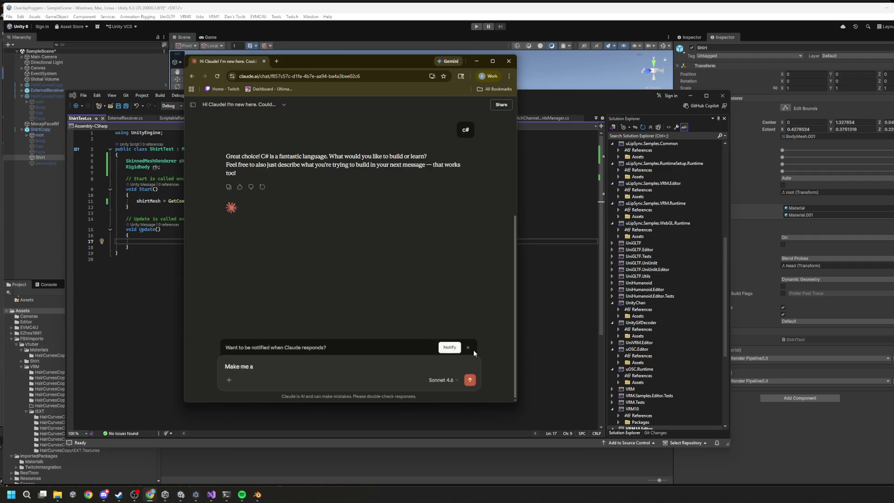
Send a request for a Unity script driving forward/back/left/right blendshapes from Rigidbody velocity.
{"action": "left_click", "coordinate": [463, 378]}
{"action": "type", "text": "Make me a"}
{"action": "type", "text": "  unity scr"}
{"action": "type", "text": "ipt t"}
{"action": "type", "text": "hat takes"}
{"action": "type", "text": " blendshapes"}
{"action": "type", "text": " and"}
{"action": "key", "text": "BackSpace"}
{"action": "key", "text": "BackSpace"}
{"action": "key", "text": "BackSpace"}
{"action": "type", "text": "for"}
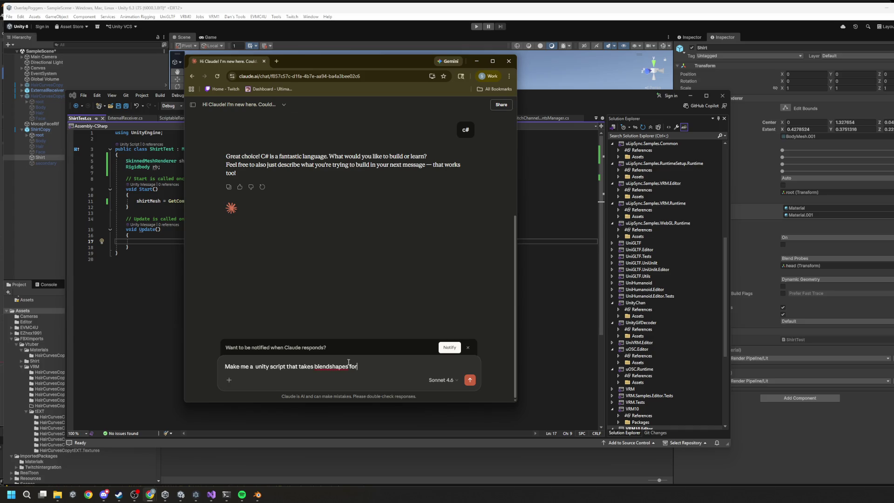
{"action": "type", "text": " forward"}
{"action": "type", "text": "m"}
{"action": "type", "text": "back, u"}
{"action": "key", "text": "BackSpace"}
{"action": "type", "text": "left and "}
{"action": "type", "text": "ght motion"}
{"action": "type", "text": " and applie"}
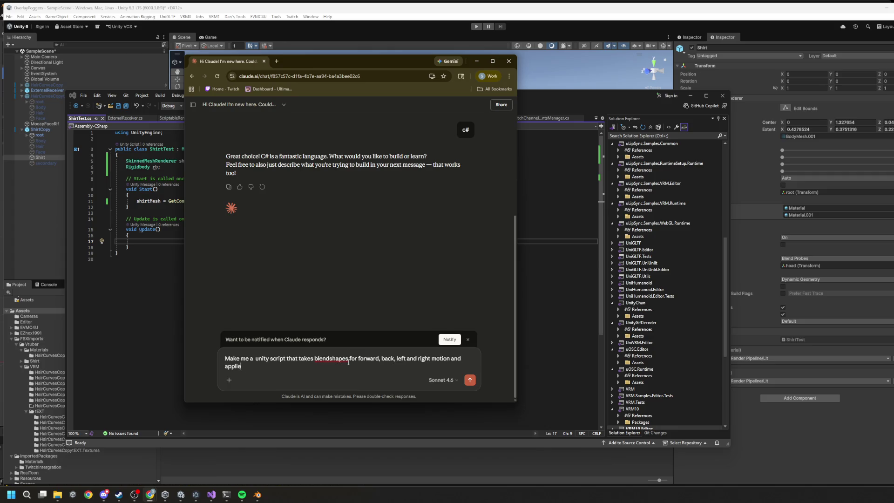
{"action": "type", "text": "s thbased on th"}
{"action": "type", "text": "e ve"}
{"action": "type", "text": "locity of "}
{"action": "type", "text": "the r"}
{"action": "type", "text": "igidb"}
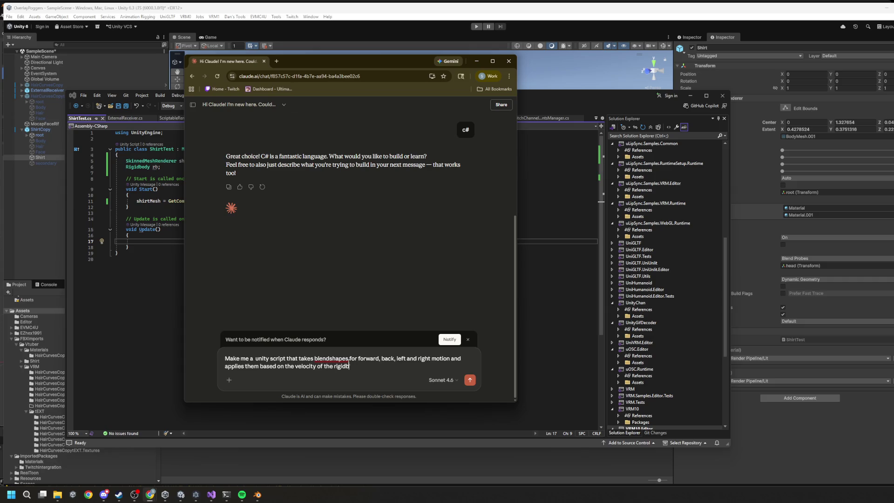
{"action": "type", "text": "adyt"}
{"action": "key", "text": "Return"}
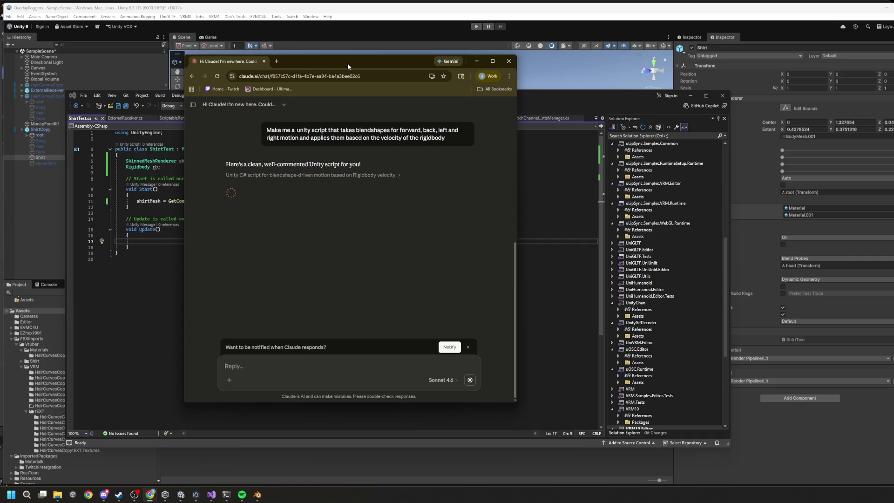
Copy Claude's generated VelocityBlendshapeController script from the code panel.
{"action": "mouse_move", "coordinate": [348, 60]}
{"action": "left_mouse_down"}
{"action": "mouse_move", "coordinate": [773, 63]}
{"action": "mouse_move", "coordinate": [771, 55]}
{"action": "left_mouse_up"}
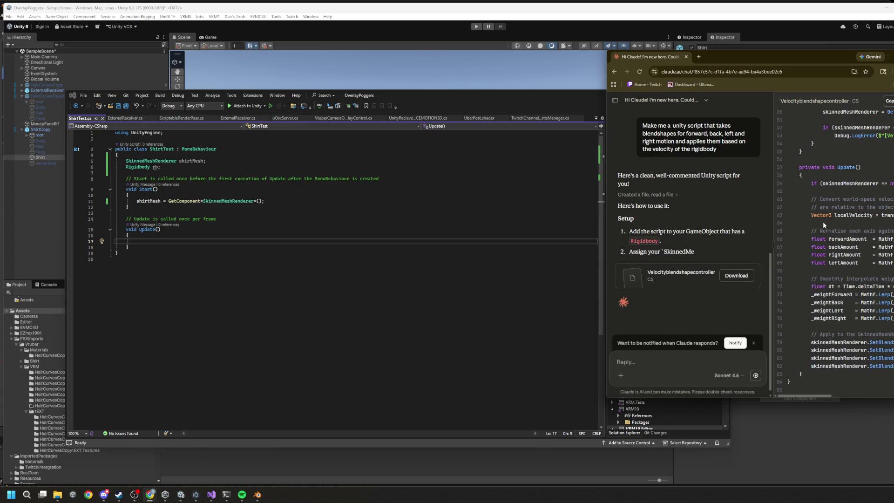
{"action": "scroll", "coordinate": [865, 179], "scroll_direction": "up", "scroll_amount": 5}
{"action": "scroll", "coordinate": [865, 178], "scroll_direction": "up", "scroll_amount": 5}
{"action": "left_click", "coordinate": [890, 101]}
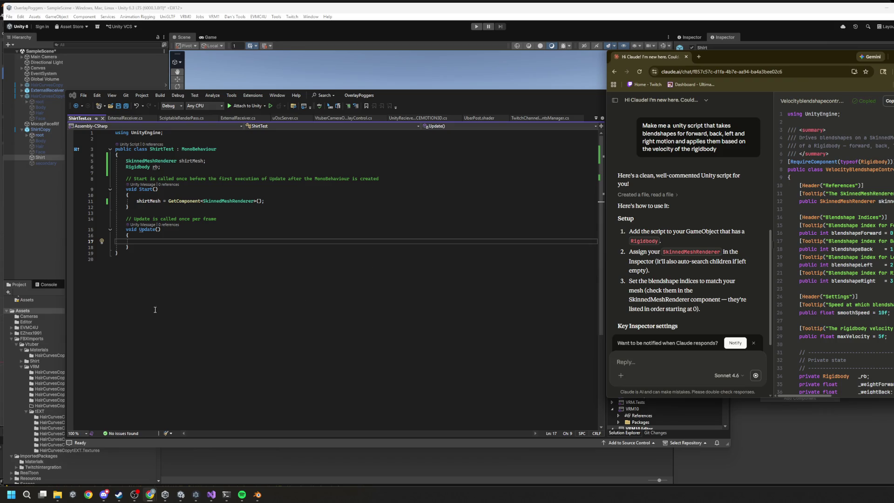
Paste the script into ShirtTest.cs and select the old ShirtTest class lines.
{"action": "left_click", "coordinate": [138, 268]}
{"action": "key", "text": "ctrl+v"}
{"action": "scroll", "coordinate": [159, 261], "scroll_direction": "up", "scroll_amount": 15}
{"action": "mouse_move", "coordinate": [163, 258]}
{"action": "left_mouse_down"}
{"action": "mouse_move", "coordinate": [121, 263]}
{"action": "mouse_move", "coordinate": [93, 168]}
{"action": "mouse_move", "coordinate": [75, 159]}
{"action": "left_mouse_up"}
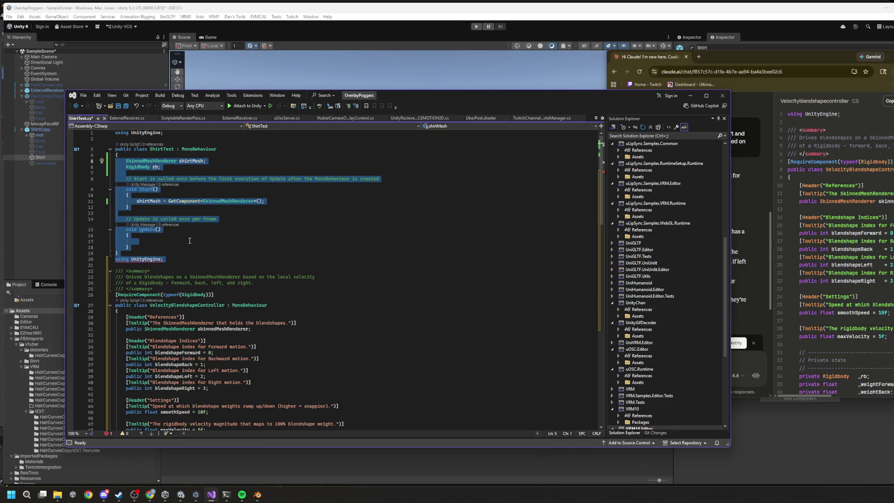
Delete the old ShirtTest class and the leftover fragment and blank lines at the top.
{"action": "key", "text": "BackSpace"}
{"action": "key", "text": "BackSpace"}
{"action": "key", "text": "BackSpace"}
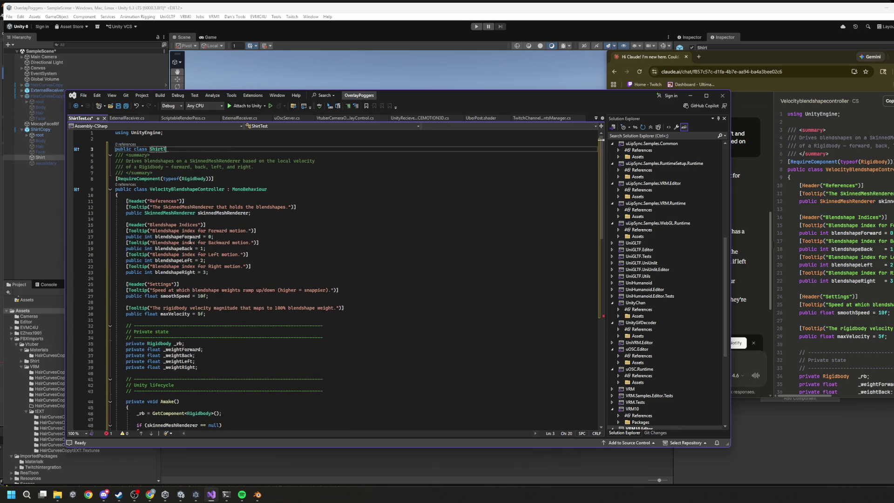
{"action": "key", "text": "BackSpace"}
{"action": "key", "text": "BackSpace"}
{"action": "key", "text": "BackSpace"}
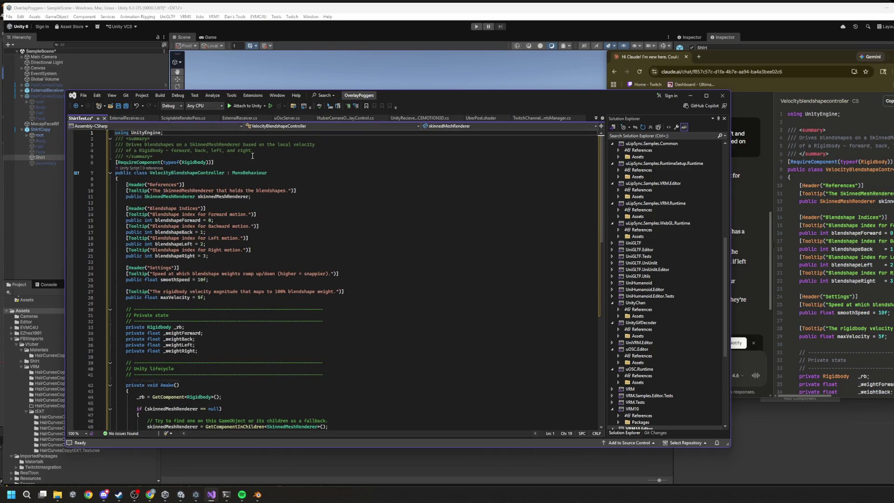
{"action": "scroll", "coordinate": [252, 209], "scroll_direction": "down", "scroll_amount": 1}
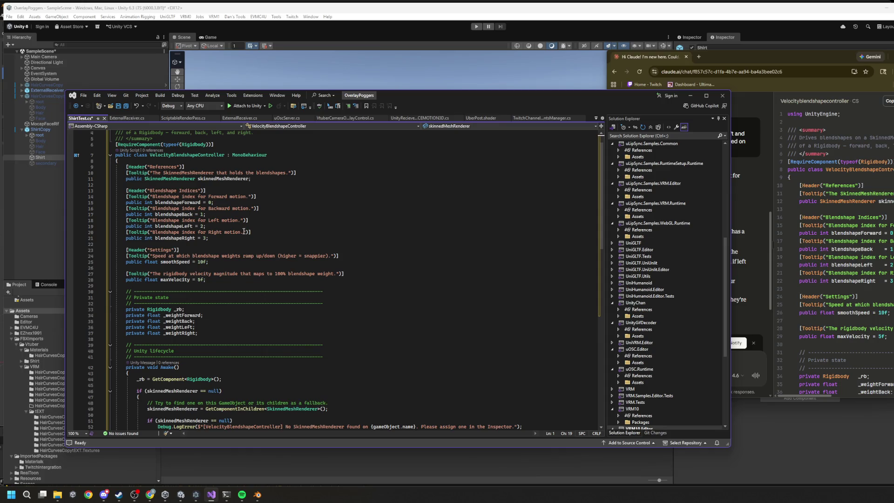
Review the remaining script: skinnedMeshRenderer field, private weight fields, Awake Rigidbody lookup, rightAmount normalization.
{"action": "mouse_move", "coordinate": [196, 239]}
{"action": "mouse_move", "coordinate": [177, 203]}
{"action": "left_click", "coordinate": [252, 178]}
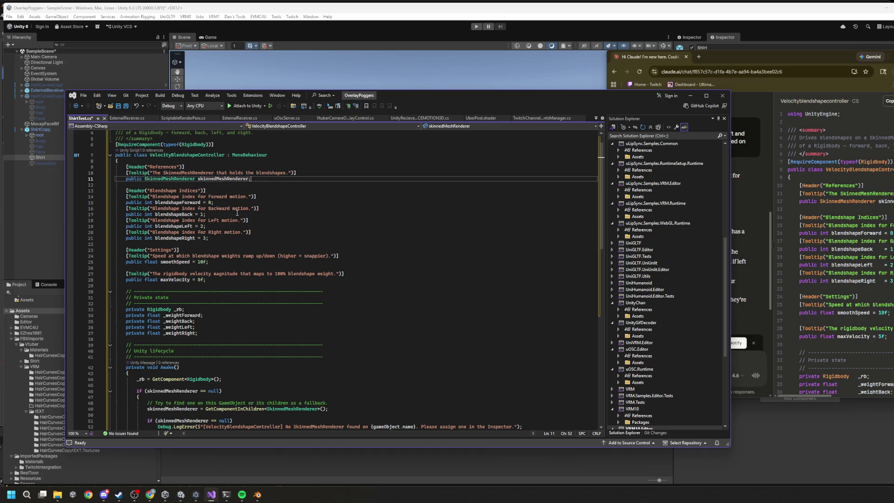
{"action": "scroll", "coordinate": [215, 264], "scroll_direction": "down", "scroll_amount": 3}
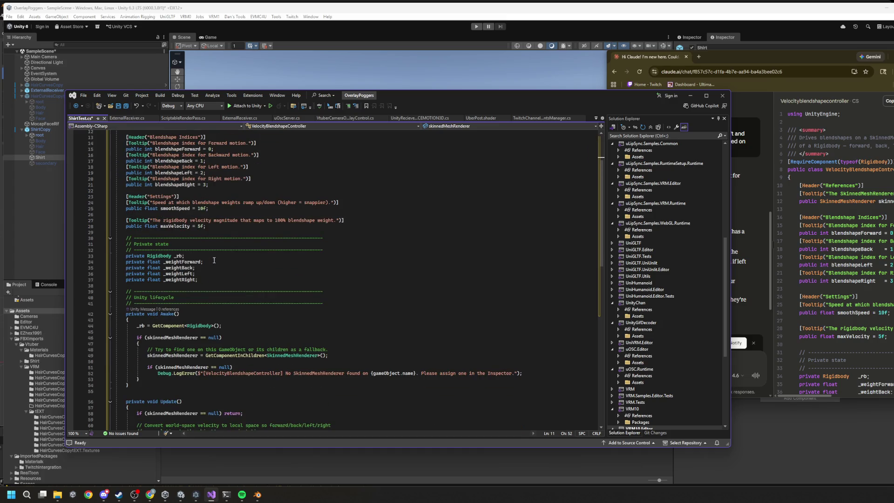
{"action": "scroll", "coordinate": [217, 266], "scroll_direction": "down", "scroll_amount": 4}
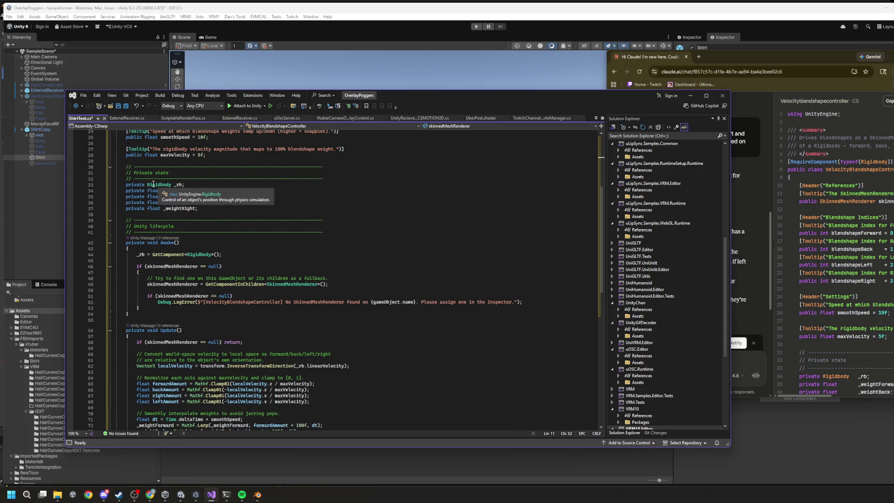
{"action": "left_click", "coordinate": [172, 191]}
{"action": "left_click", "coordinate": [176, 196]}
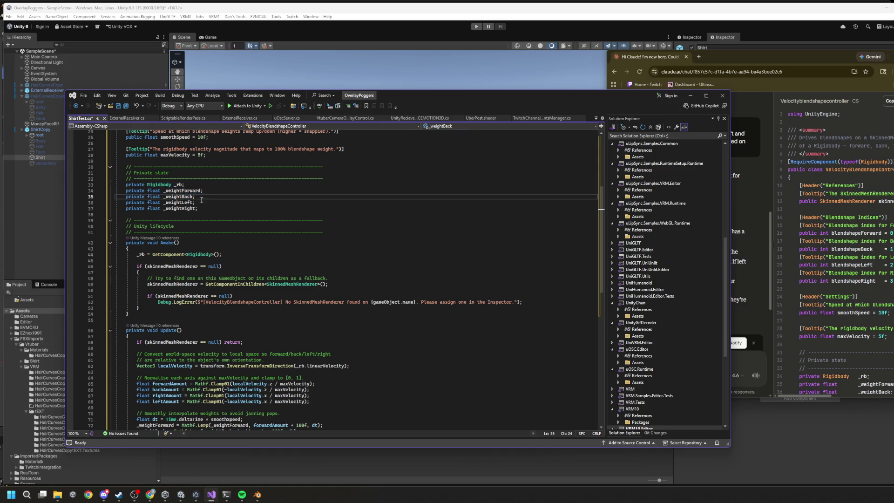
{"action": "left_click_drag", "start_coordinate": [131, 254], "coordinate": [222, 255]}
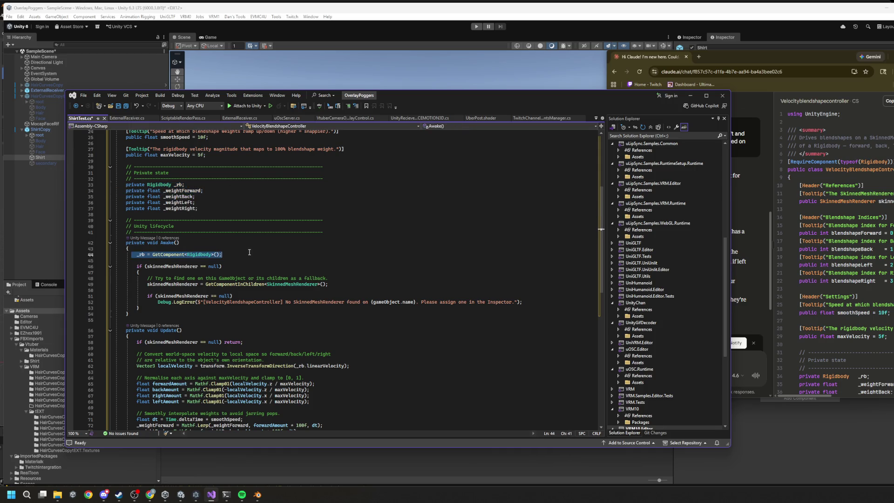
{"action": "left_click_drag", "start_coordinate": [200, 210], "coordinate": [147, 191]}
{"action": "scroll", "coordinate": [226, 237], "scroll_direction": "down", "scroll_amount": 3}
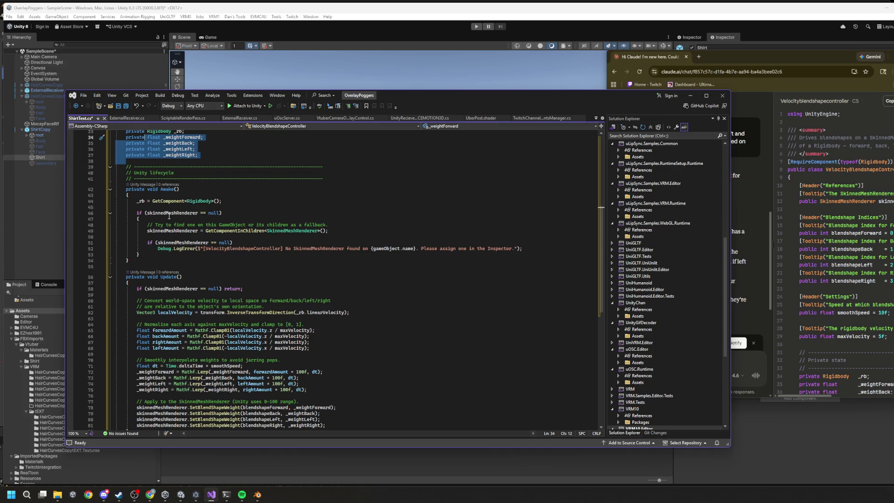
{"action": "scroll", "coordinate": [153, 203], "scroll_direction": "down", "scroll_amount": 5}
{"action": "left_click", "coordinate": [361, 255]}
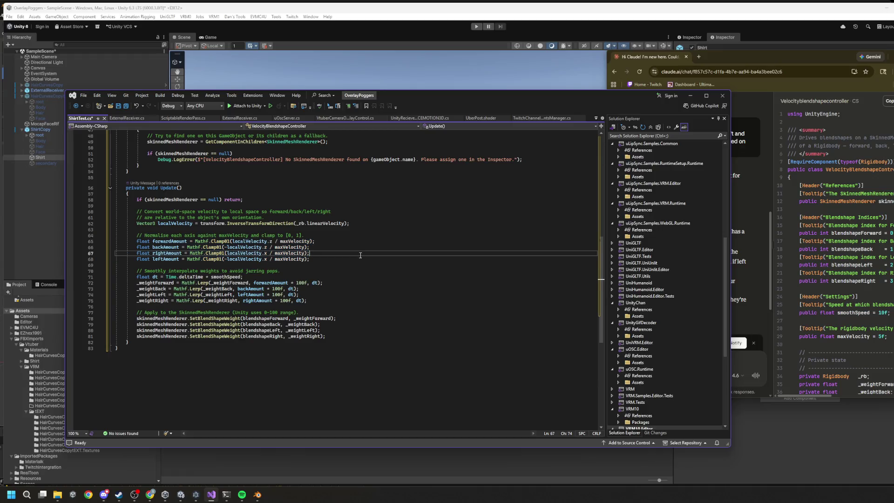
{"action": "mouse_move", "coordinate": [129, 236]}
{"action": "left_mouse_down"}
{"action": "mouse_move", "coordinate": [332, 264]}
{"action": "mouse_move", "coordinate": [129, 237]}
{"action": "mouse_move", "coordinate": [408, 239]}
{"action": "left_mouse_up"}
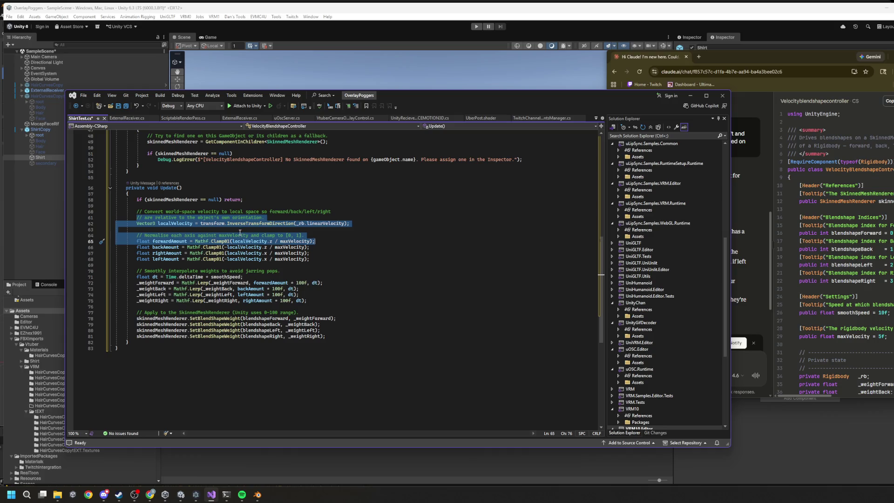
{"action": "left_click", "coordinate": [296, 220]}
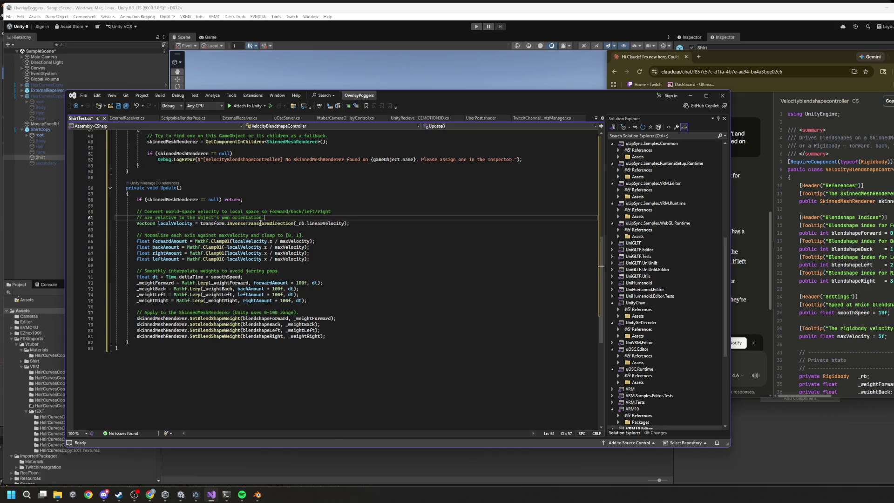
{"action": "mouse_move", "coordinate": [261, 224]}
{"action": "mouse_move", "coordinate": [156, 211]}
{"action": "left_mouse_down"}
{"action": "mouse_move", "coordinate": [275, 211]}
{"action": "mouse_move", "coordinate": [227, 212]}
{"action": "left_mouse_up"}
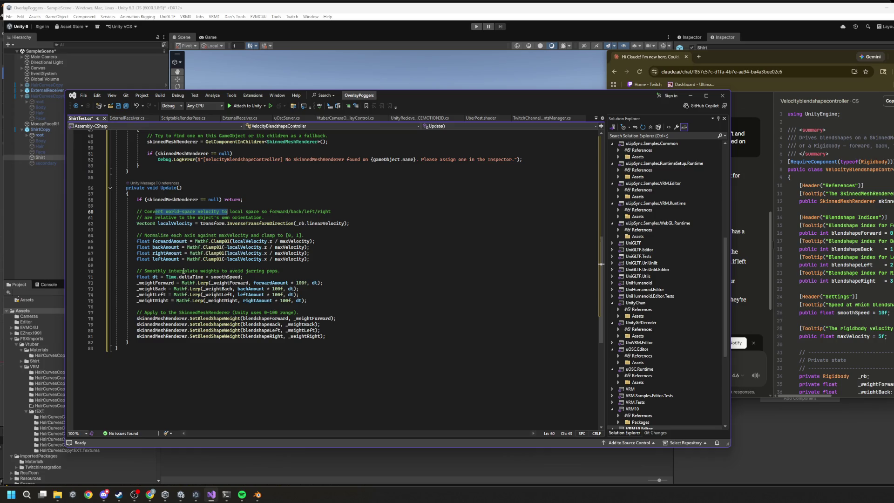
{"action": "left_click", "coordinate": [224, 223]}
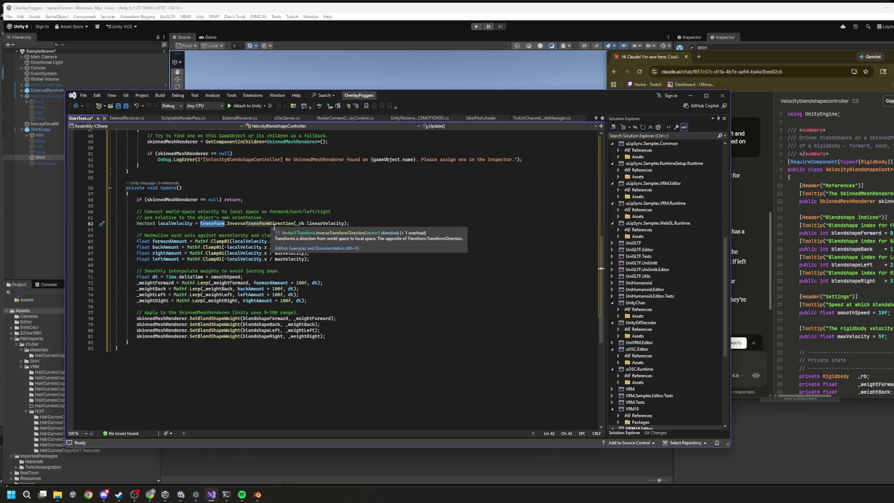
{"action": "scroll", "coordinate": [270, 221], "scroll_direction": "up", "scroll_amount": 15}
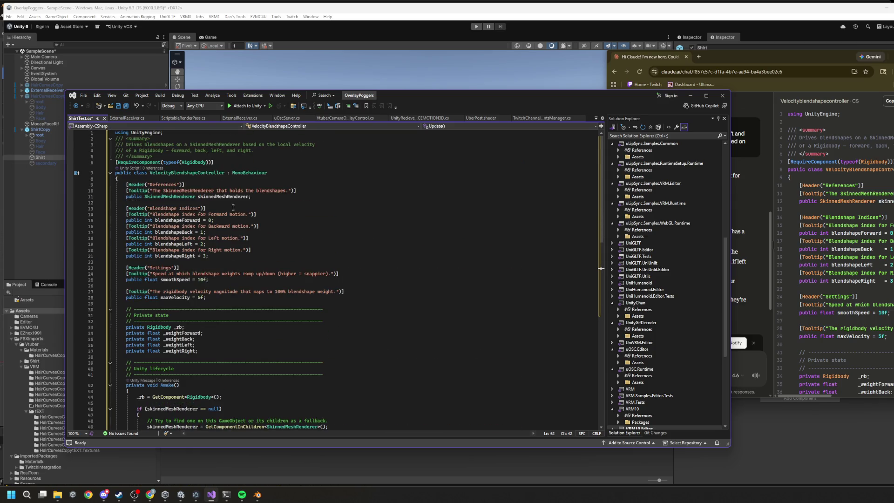
{"action": "left_click", "coordinate": [177, 327]}
{"action": "scroll", "coordinate": [256, 335], "scroll_direction": "down", "scroll_amount": 6}
{"action": "scroll", "coordinate": [256, 335], "scroll_direction": "down", "scroll_amount": 6}
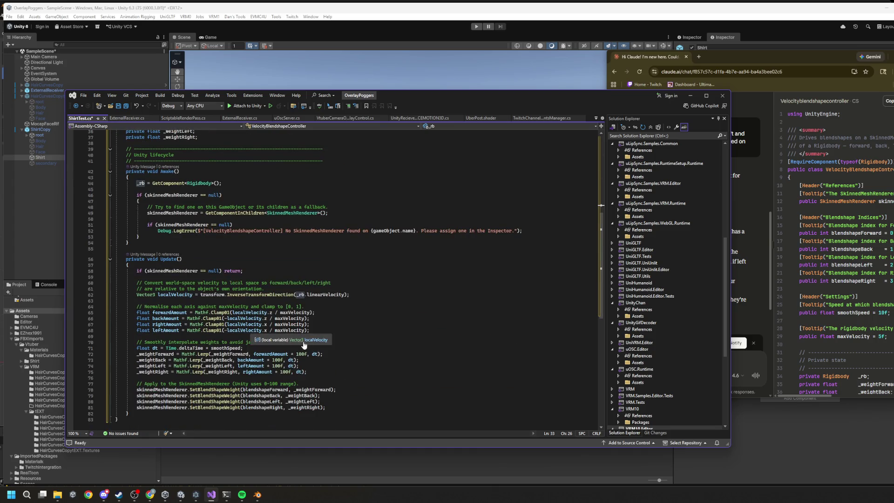
{"action": "mouse_move", "coordinate": [301, 297]}
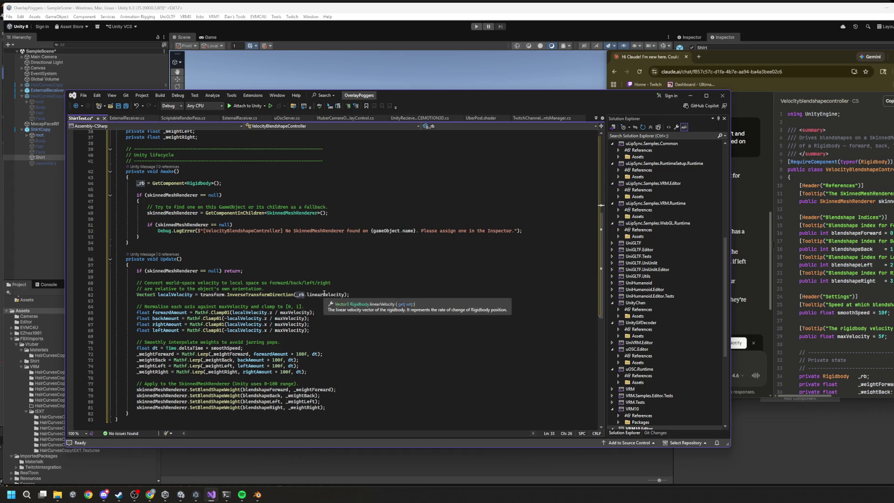
{"action": "mouse_move", "coordinate": [255, 295]}
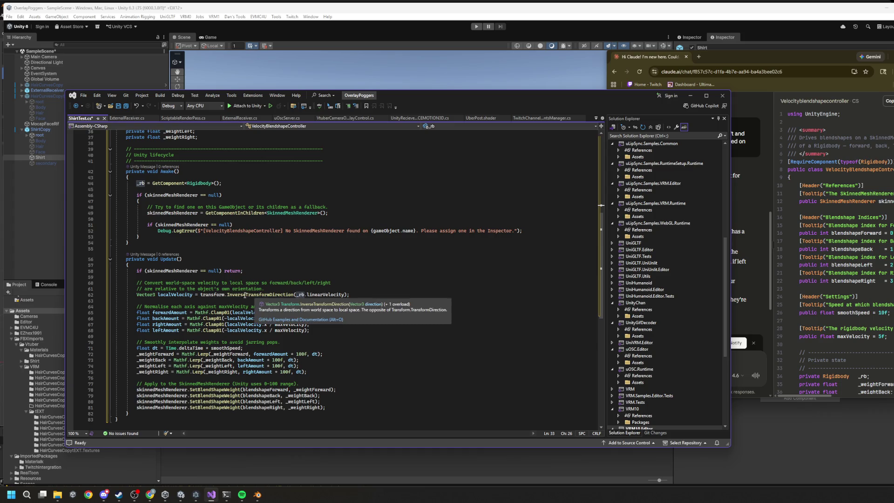
{"action": "left_click", "coordinate": [214, 294]}
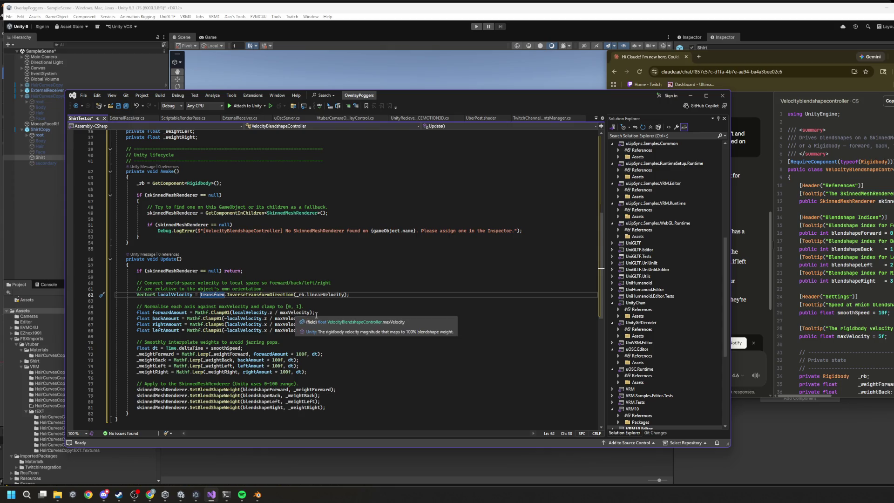
{"action": "scroll", "coordinate": [286, 266], "scroll_direction": "down", "scroll_amount": 4}
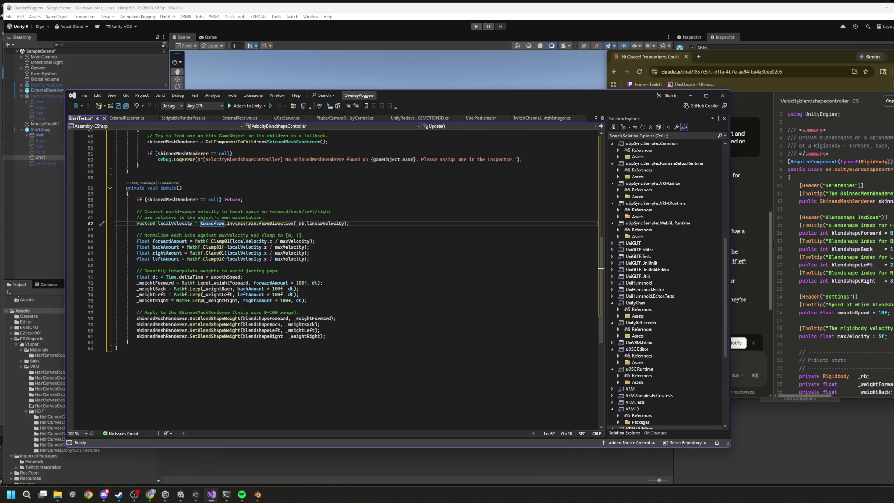
{"action": "scroll", "coordinate": [206, 325], "scroll_direction": "up", "scroll_amount": 16}
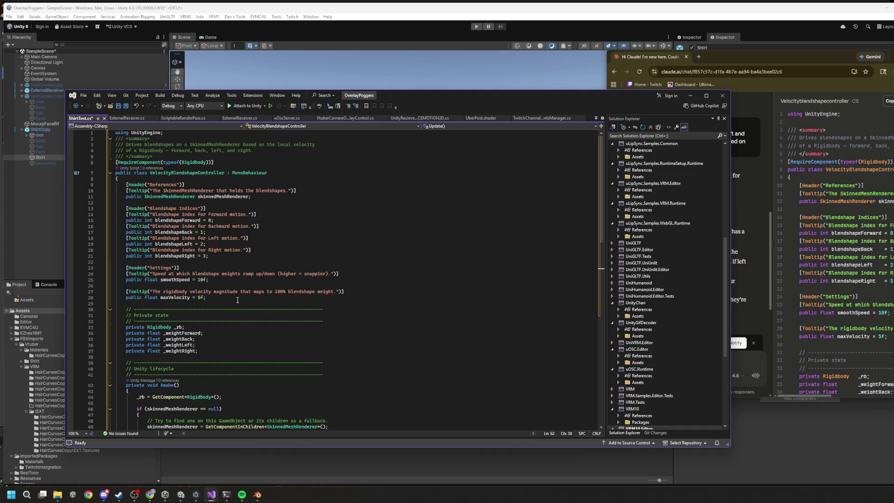
{"action": "scroll", "coordinate": [237, 300], "scroll_direction": "down", "scroll_amount": 10}
{"action": "left_click", "coordinate": [201, 280]}
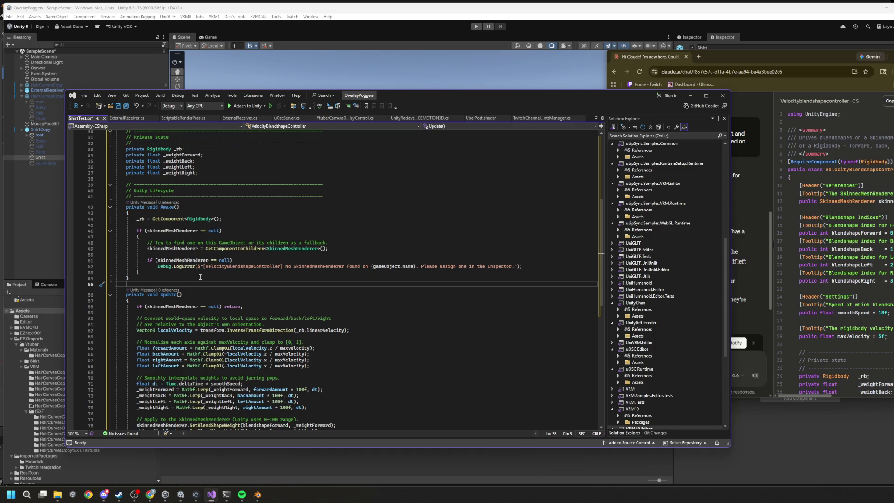
{"action": "scroll", "coordinate": [216, 278], "scroll_direction": "down", "scroll_amount": 4}
{"action": "left_click", "coordinate": [168, 229]}
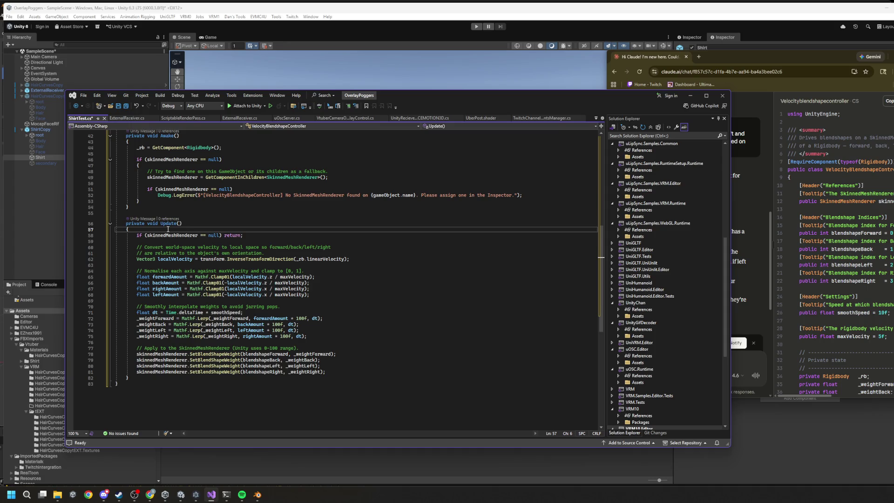
Add an empty void inputController() method after the script's last method.
{"action": "key", "text": "Return"}
{"action": "key", "text": "Return"}
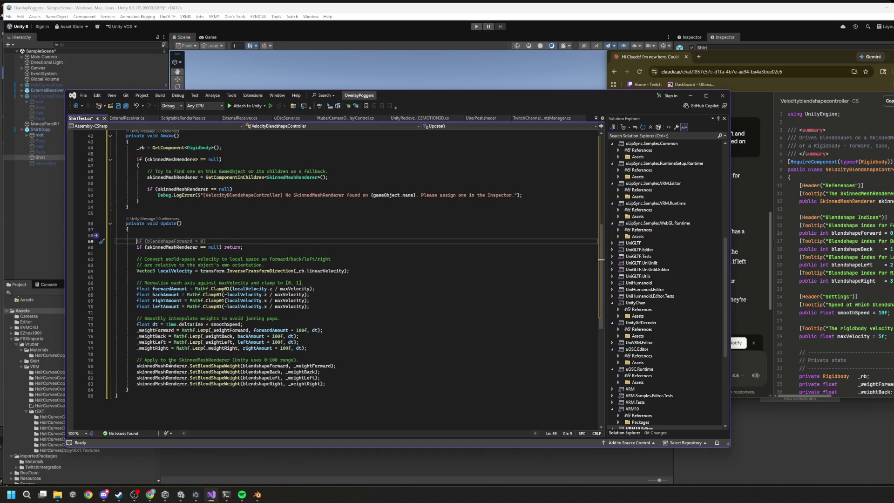
{"action": "left_click", "coordinate": [139, 387]}
{"action": "key", "text": "Return"}
{"action": "key", "text": "Return"}
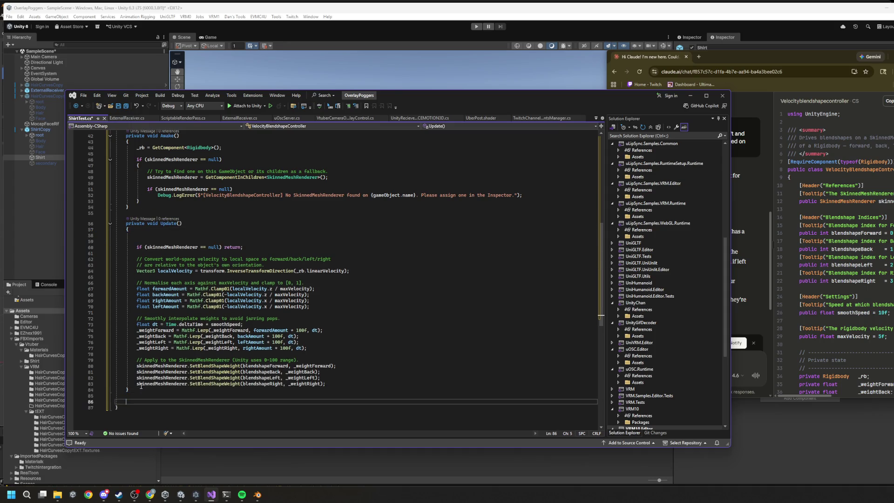
{"action": "type", "text": "void Inp"}
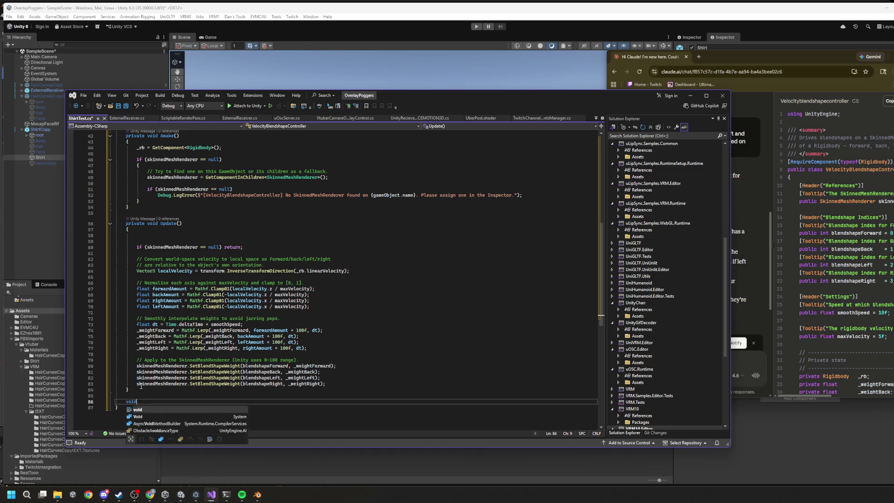
{"action": "key", "text": "BackSpace"}
{"action": "key", "text": "BackSpace"}
{"action": "key", "text": "BackSpace"}
{"action": "type", "text": "inp"}
{"action": "key", "text": "Escape"}
{"action": "type", "text": "utController()"}
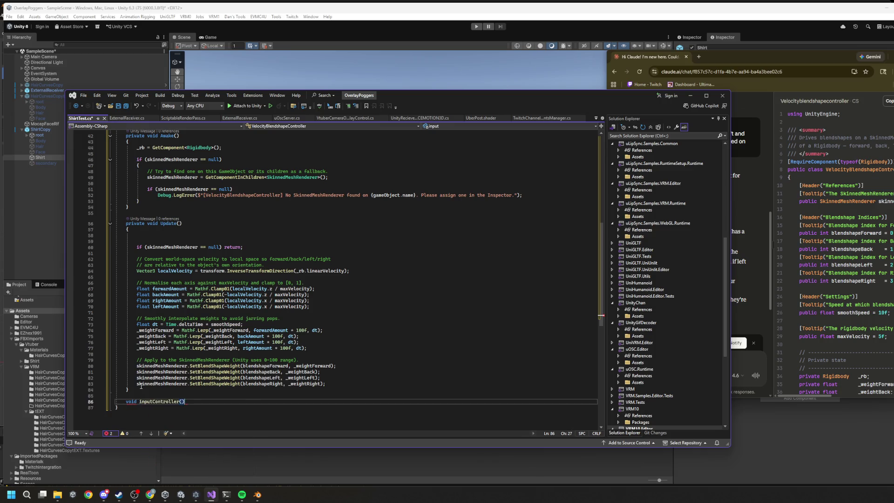
{"action": "key", "text": "Return"}
{"action": "type", "text": "{"}
{"action": "key", "text": "Return"}
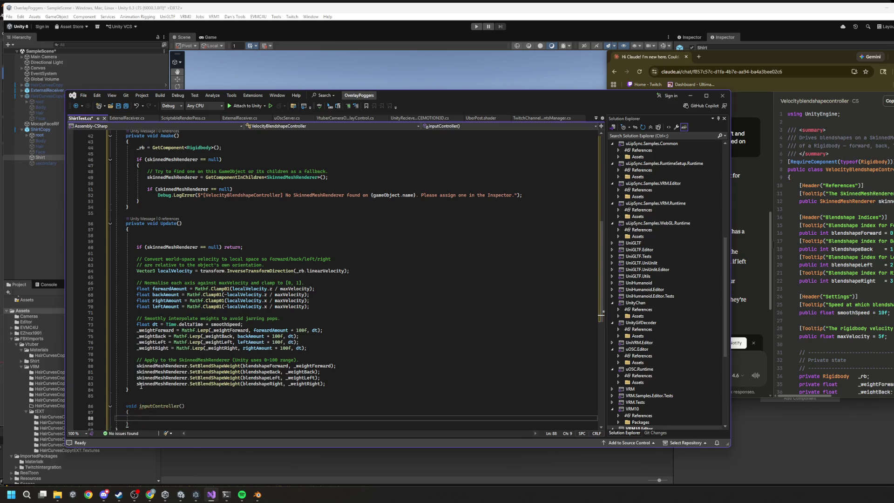
{"action": "scroll", "coordinate": [216, 339], "scroll_direction": "down", "scroll_amount": 4}
Add an if (Input.GetKey(KeyCode.A)) block inside inputController.
{"action": "type", "text": "if(inp"}
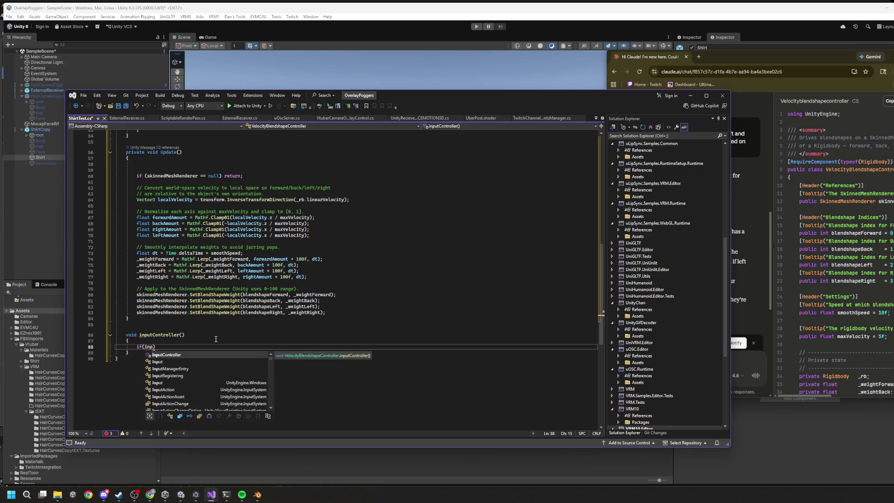
{"action": "type", "text": "ut.GetKeyDown(KeyCode.Escape"}
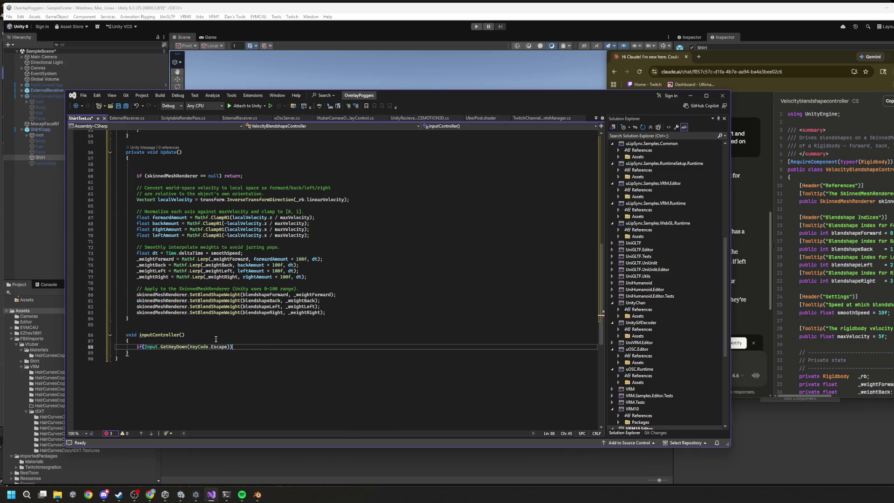
{"action": "key", "text": "BackSpace"}
{"action": "key", "text": "BackSpace"}
{"action": "type", "text": "A"}
{"action": "key", "text": "Return"}
{"action": "type", "text": "{"}
{"action": "key", "text": "Return"}
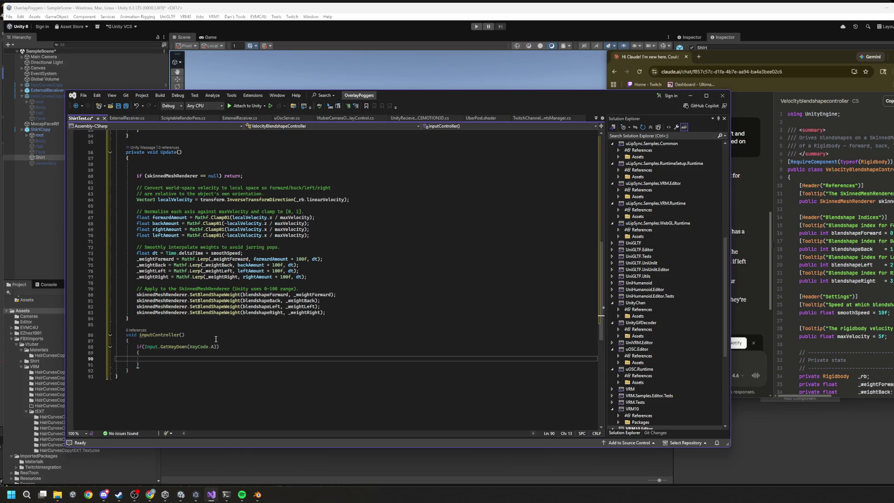
{"action": "double_click", "coordinate": [178, 346]}
{"action": "type", "text": "Get"}
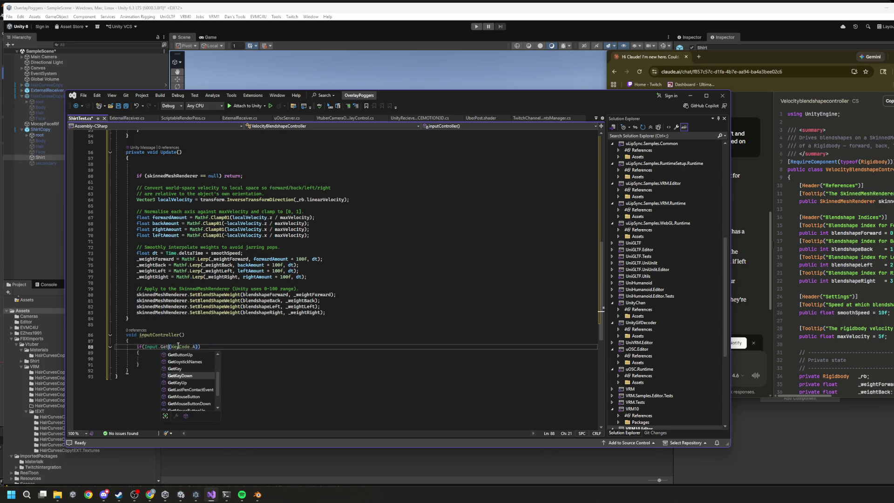
{"action": "type", "text": "Key"}
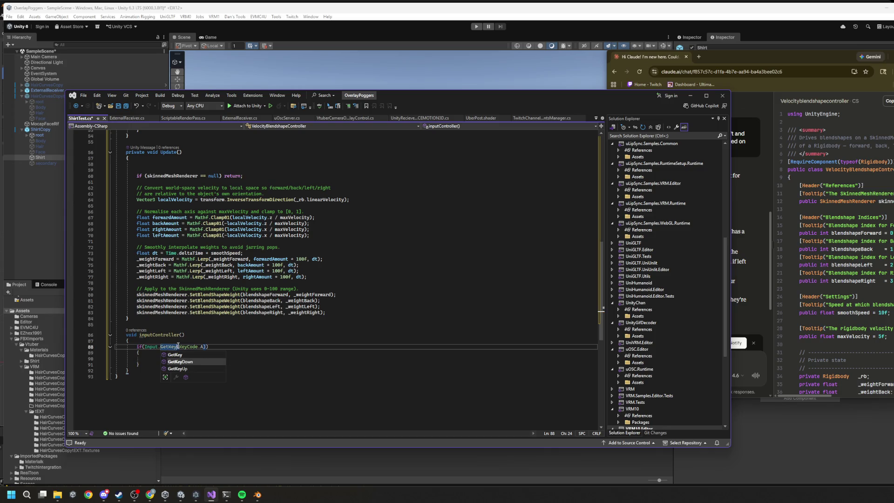
{"action": "key", "text": "Escape"}
Start an _rb.AddForce call inside the A-key if block.
{"action": "left_click", "coordinate": [176, 358]}
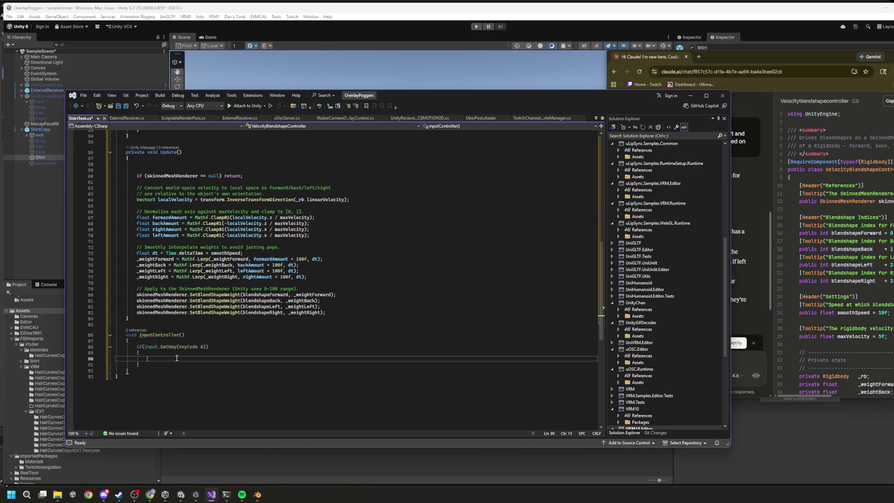
{"action": "type", "text": "_rb."}
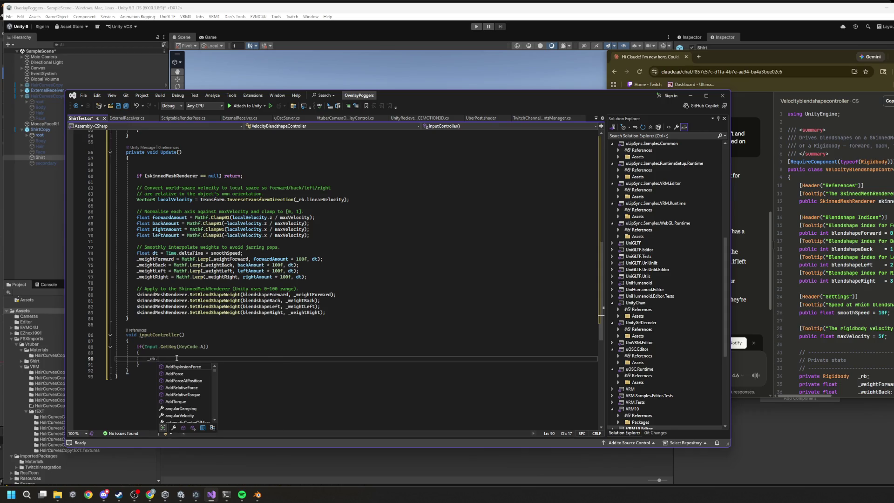
{"action": "key", "text": "Down"}
{"action": "key", "text": "Down"}
{"action": "key", "text": "Down"}
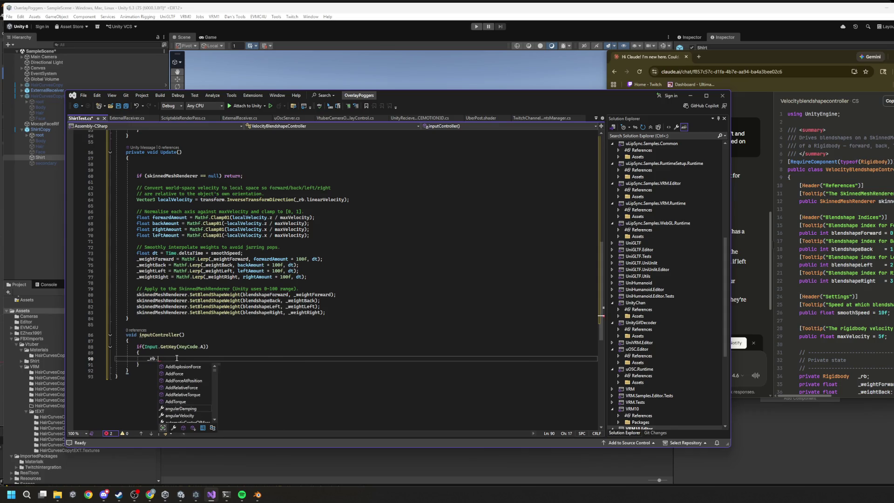
{"action": "key", "text": "Up"}
{"action": "key", "text": "Up"}
{"action": "key", "text": "Up"}
{"action": "key", "text": "Tab"}
{"action": "type", "text": "("}
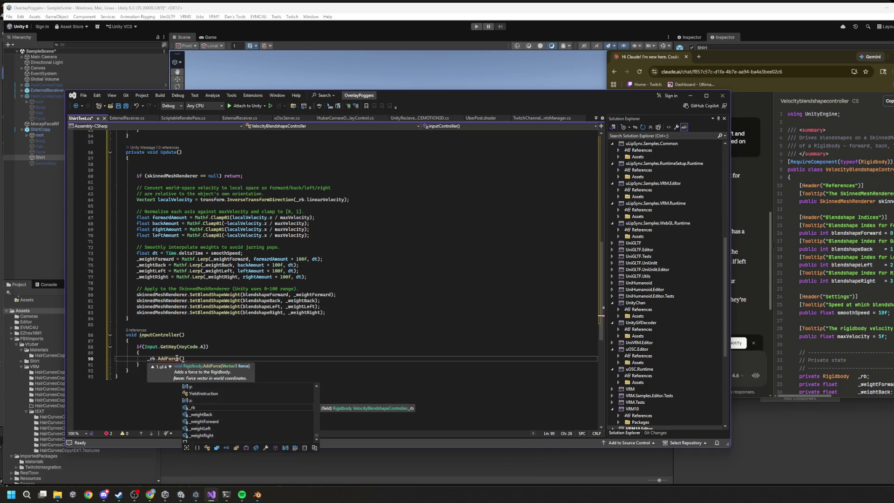
{"action": "type", "text": "Vector3"}
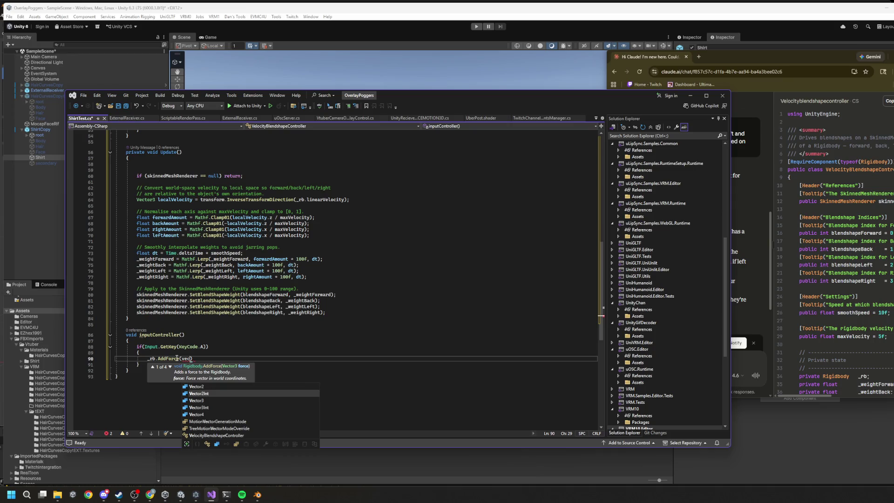
{"action": "type", "text": ".fwd)"}
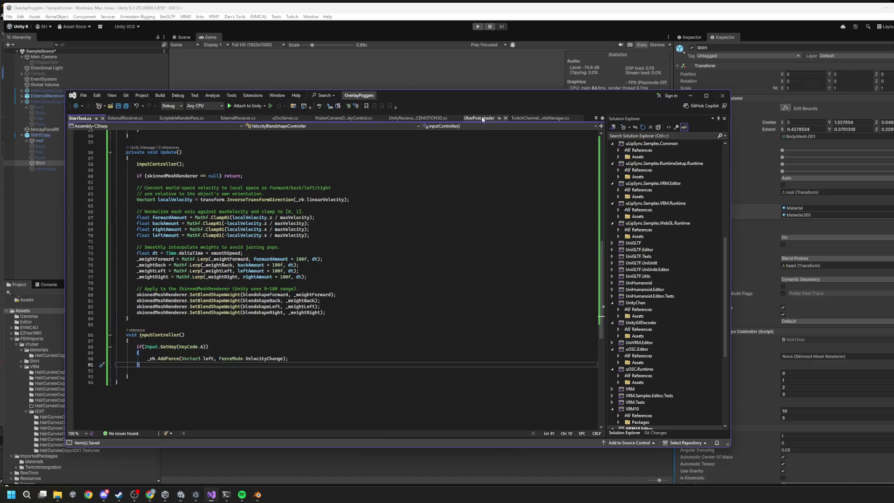
Make the _rb Rigidbody declaration public, then return to Unity so it recompiles.
{"action": "left_click", "coordinate": [690, 96]}
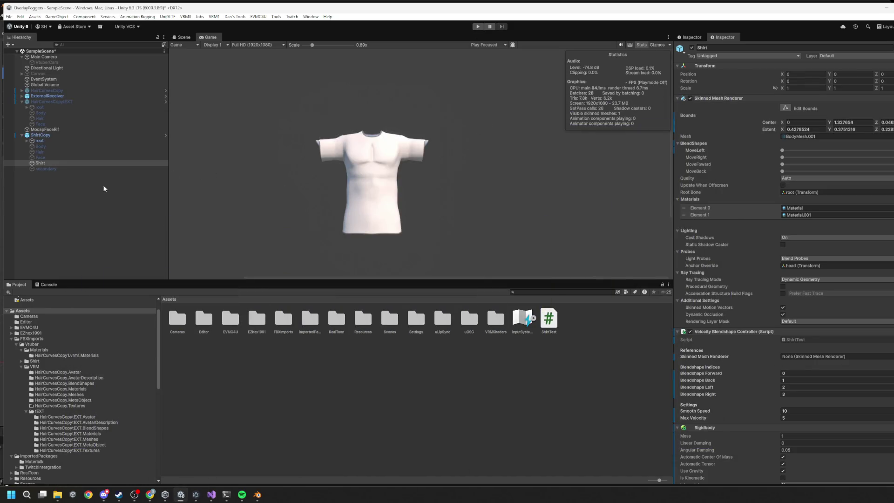
{"action": "left_click", "coordinate": [212, 495]}
{"action": "scroll", "coordinate": [275, 340], "scroll_direction": "up", "scroll_amount": 6}
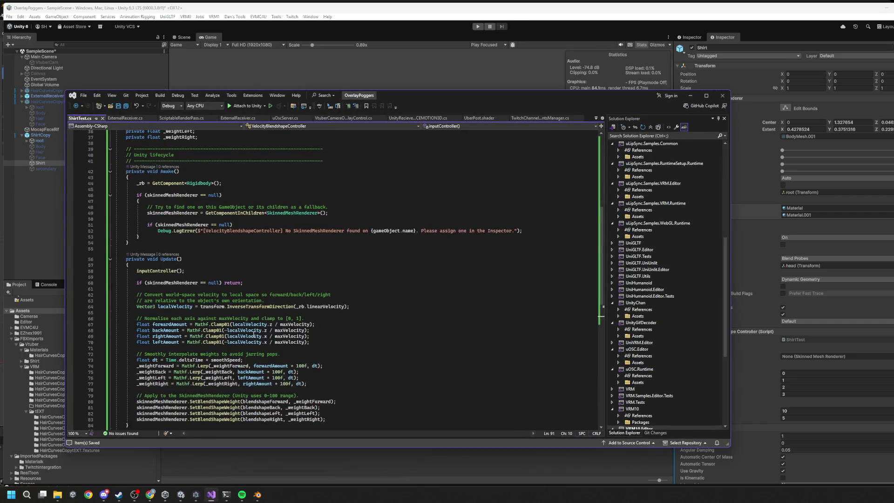
{"action": "scroll", "coordinate": [246, 268], "scroll_direction": "up", "scroll_amount": 5}
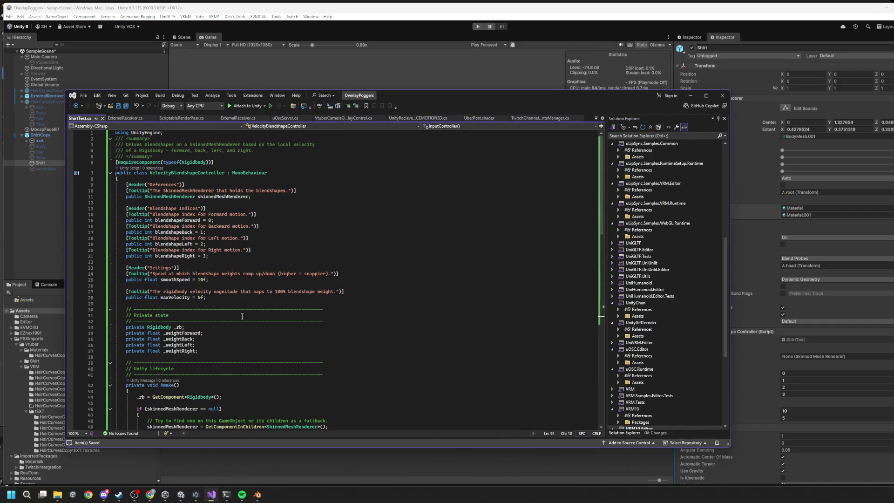
{"action": "left_click", "coordinate": [131, 326]}
{"action": "type", "text": "public"}
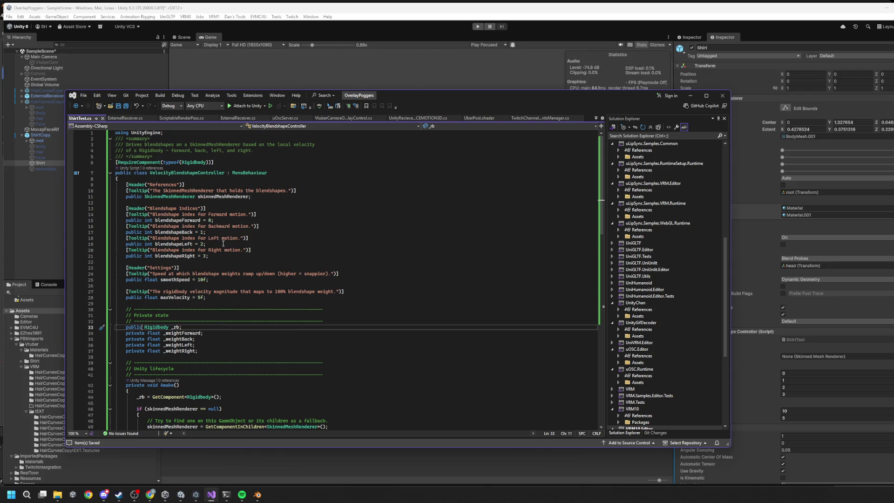
{"action": "left_click", "coordinate": [690, 95]}
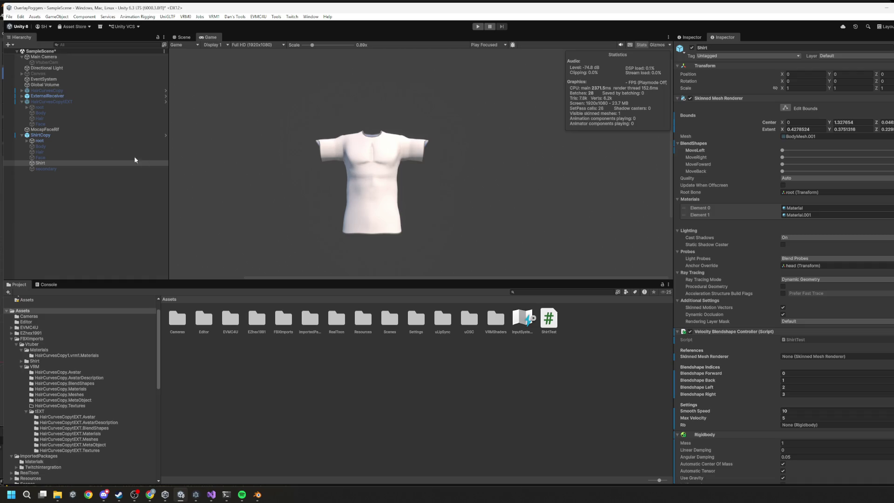
Select the Shirt object and try to remove its Rigidbody component.
{"action": "left_click", "coordinate": [41, 141]}
{"action": "left_click", "coordinate": [44, 163]}
{"action": "scroll", "coordinate": [736, 280], "scroll_direction": "down", "scroll_amount": 5}
{"action": "mouse_move", "coordinate": [715, 340]}
{"action": "left_mouse_down"}
{"action": "mouse_move", "coordinate": [303, 234]}
{"action": "mouse_move", "coordinate": [42, 138]}
{"action": "left_mouse_up"}
{"action": "right_click", "coordinate": [725, 342]}
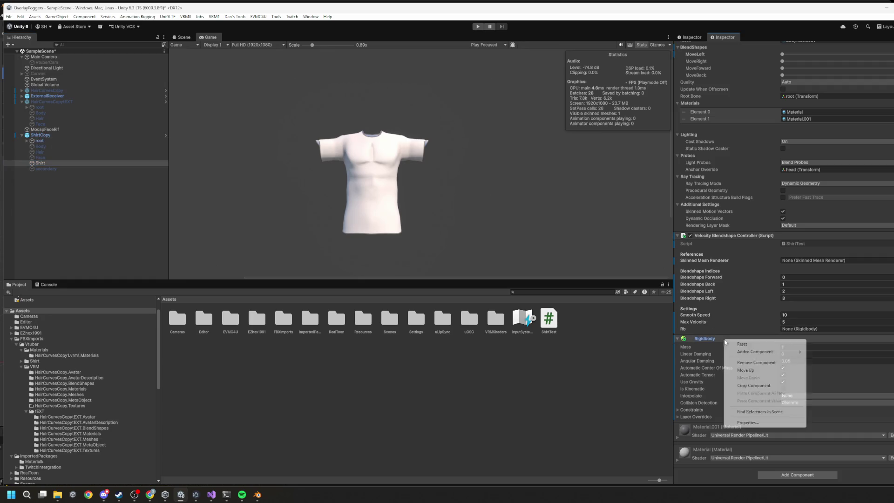
{"action": "left_click", "coordinate": [756, 362]}
Delete the RequireComponent Rigidbody line from the script, return to Unity, and dismiss the warning.
{"action": "key", "text": "alt+Tab"}
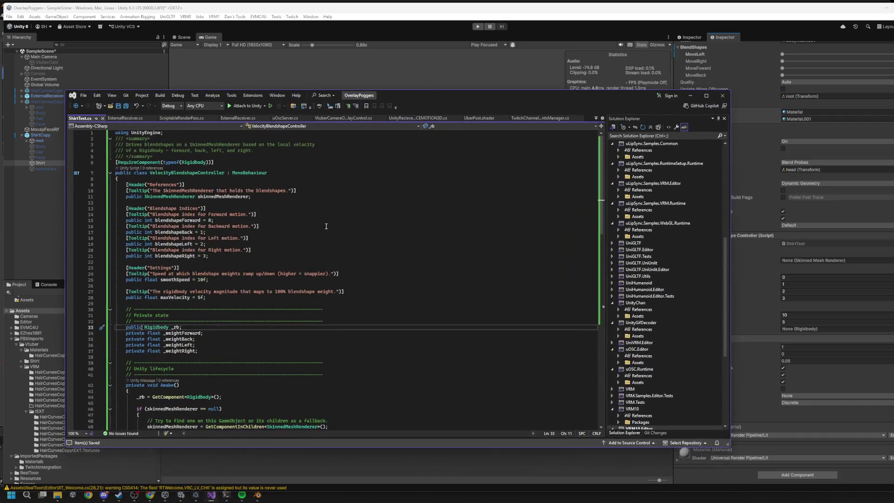
{"action": "left_click_drag", "start_coordinate": [230, 166], "coordinate": [111, 164]}
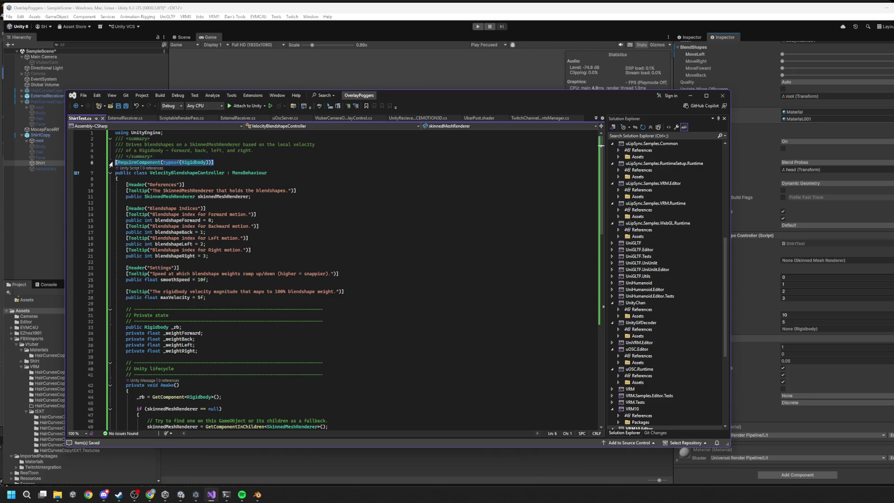
{"action": "key", "text": "BackSpace"}
{"action": "key", "text": "BackSpace"}
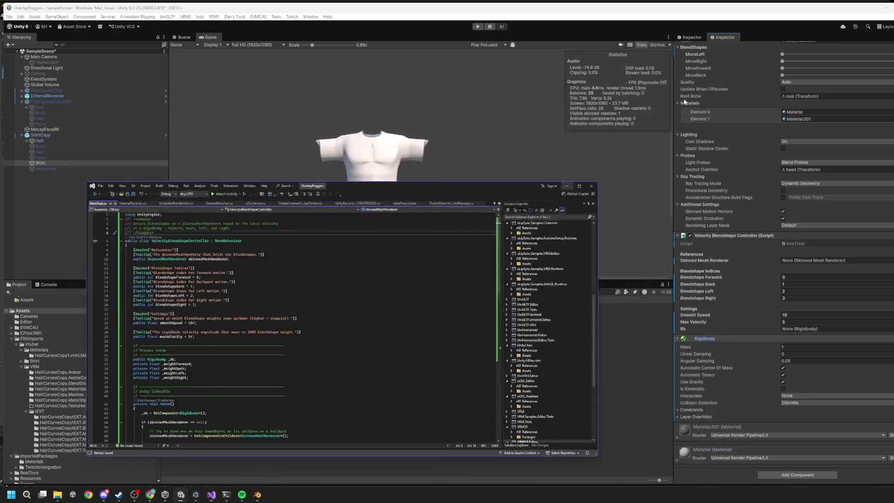
{"action": "left_click", "coordinate": [690, 95]}
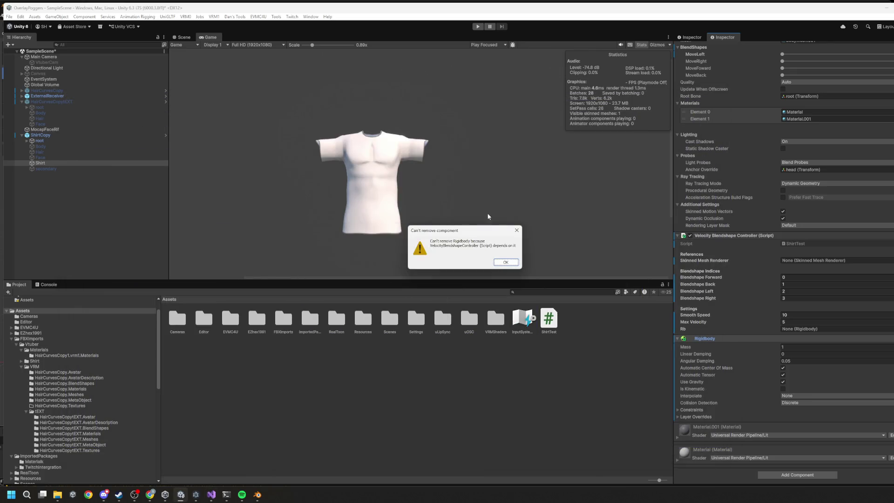
{"action": "left_click", "coordinate": [496, 263]}
Retry removing Shirt's Rigidbody, recheck the script, and dismiss the can't-remove warning.
{"action": "right_click", "coordinate": [727, 340]}
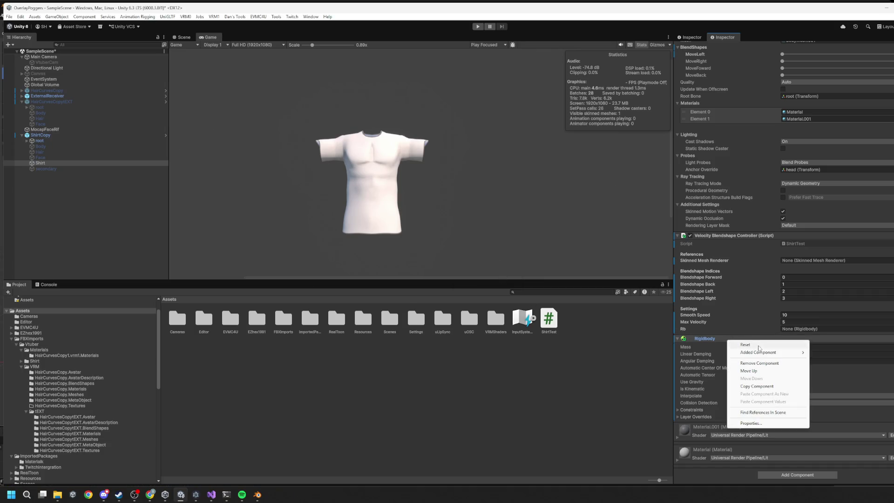
{"action": "left_click", "coordinate": [759, 364]}
{"action": "key", "text": "alt+Tab"}
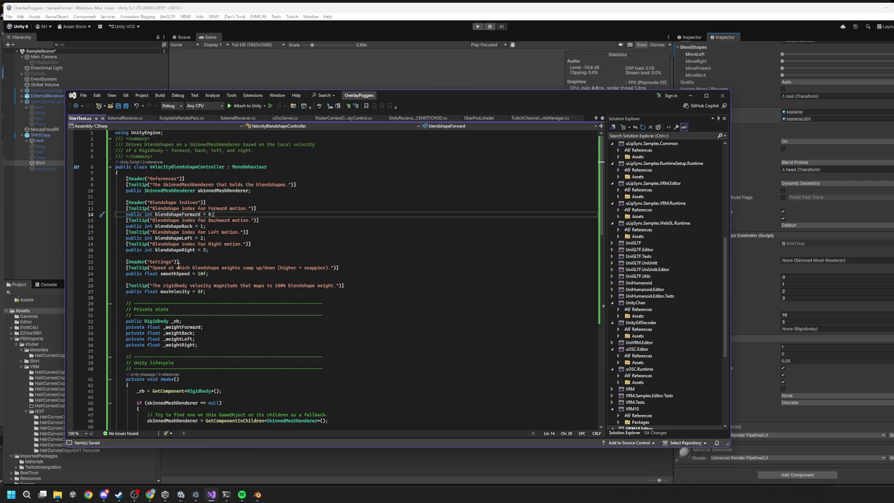
{"action": "scroll", "coordinate": [211, 285], "scroll_direction": "down", "scroll_amount": 6}
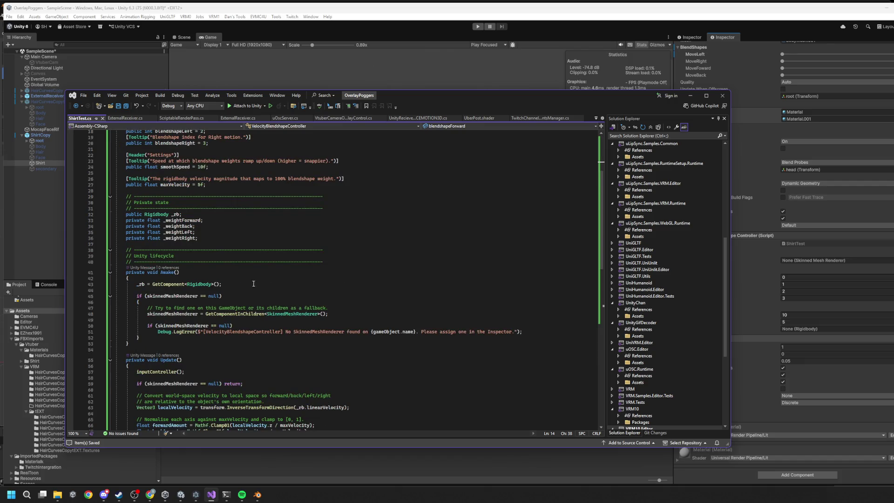
{"action": "scroll", "coordinate": [250, 285], "scroll_direction": "up", "scroll_amount": 6}
{"action": "key", "text": "alt+Tab"}
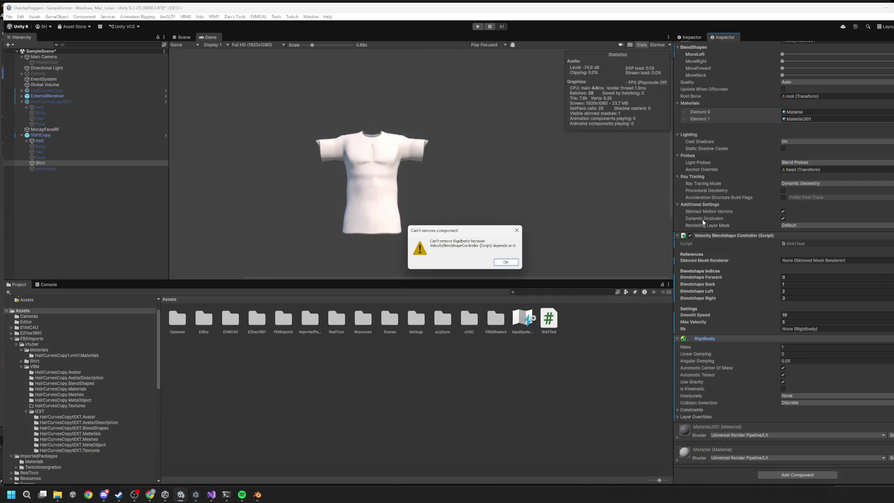
{"action": "left_click", "coordinate": [506, 262]}
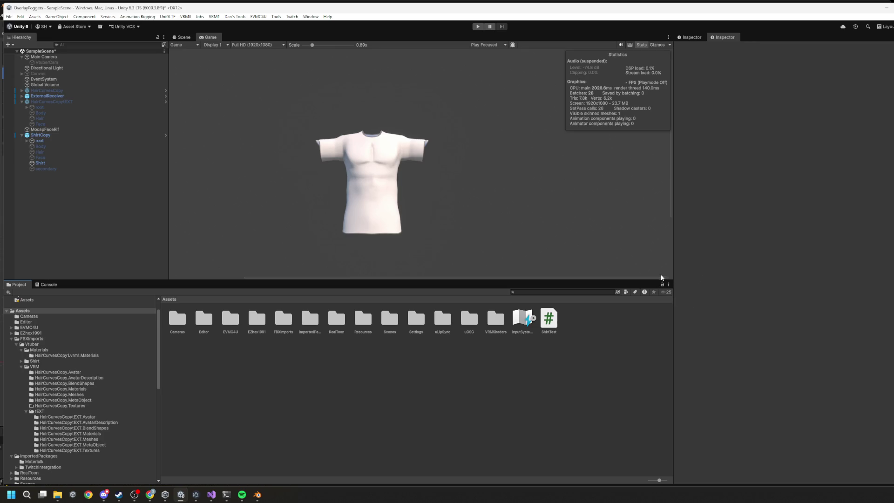
Remove the Rigidbody from Shirt, add a Rigidbody to ShirtCopy, and save the scene.
{"action": "left_click", "coordinate": [40, 163]}
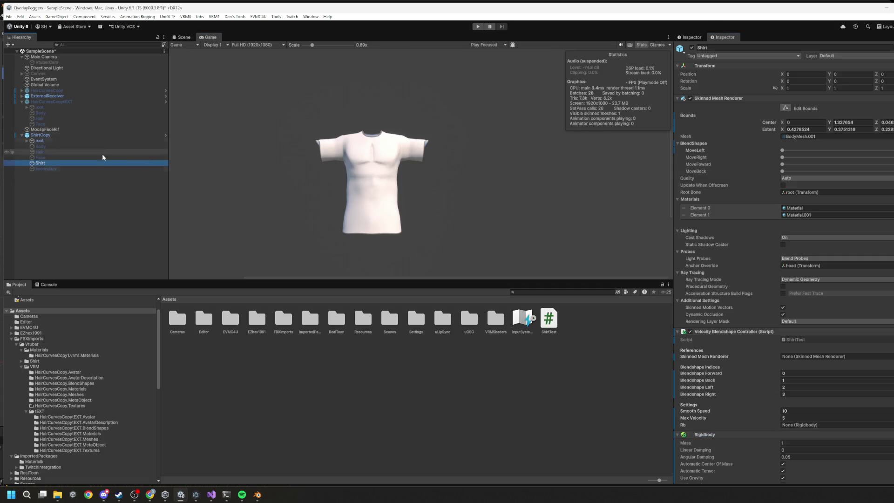
{"action": "right_click", "coordinate": [767, 434]}
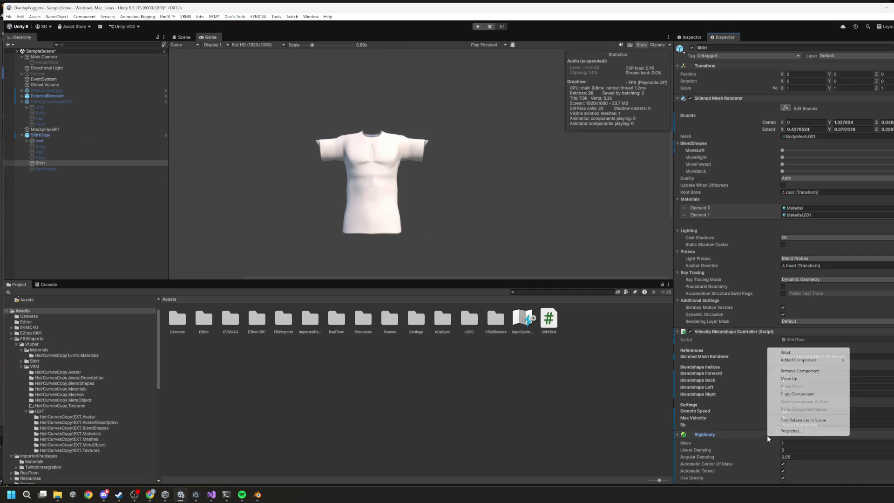
{"action": "left_click", "coordinate": [808, 372]}
{"action": "left_click", "coordinate": [42, 135]}
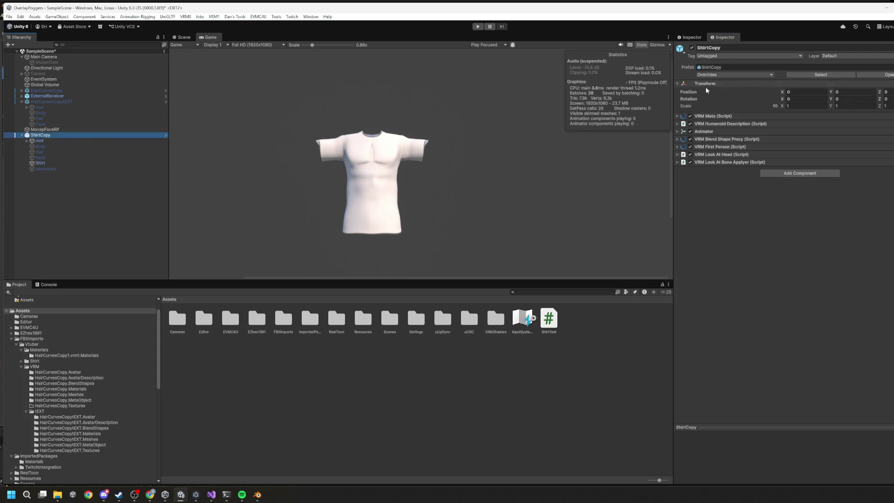
{"action": "left_click", "coordinate": [774, 175]}
{"action": "type", "text": "rigidbody"}
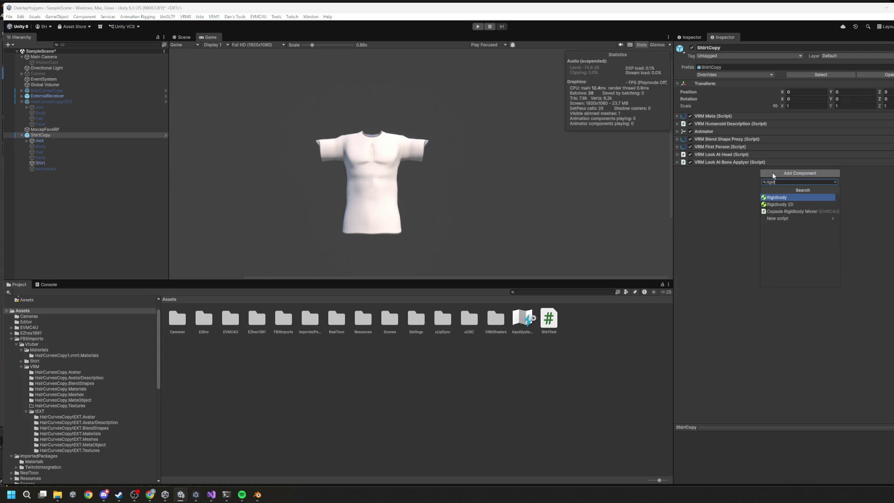
{"action": "key", "text": "Return"}
{"action": "key", "text": "ctrl+s"}
Assign ShirtCopy's Rigidbody to the Rb field and Shirt's Skinned Mesh Renderer to the script, then save.
{"action": "left_click", "coordinate": [48, 163]}
{"action": "scroll", "coordinate": [725, 376], "scroll_direction": "down", "scroll_amount": 2}
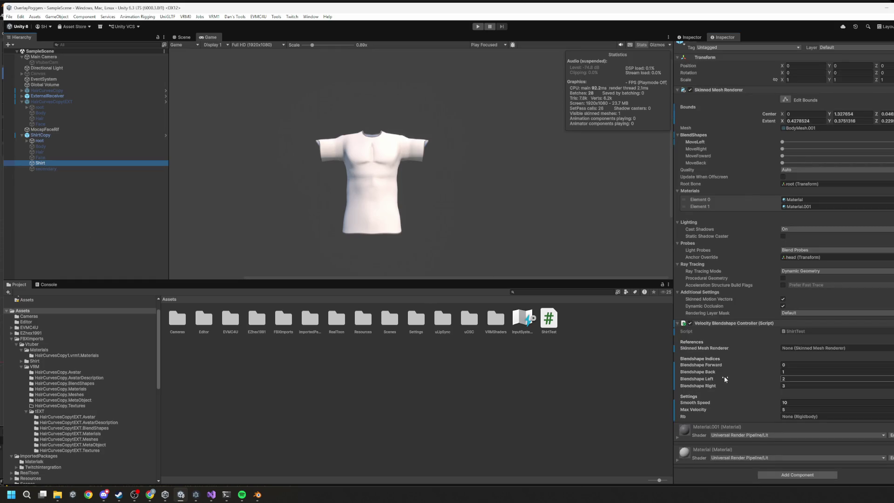
{"action": "left_click_drag", "start_coordinate": [49, 137], "coordinate": [838, 416]}
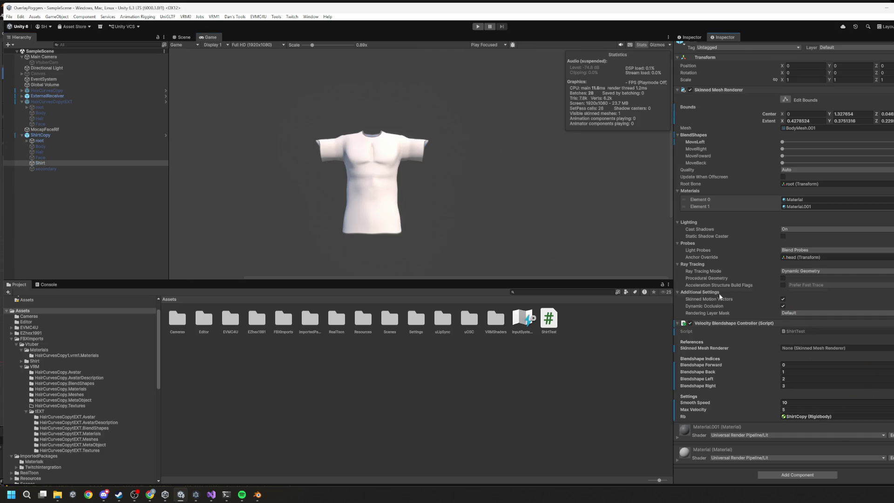
{"action": "left_click_drag", "start_coordinate": [721, 93], "coordinate": [825, 345]}
{"action": "key", "text": "ctrl+s"}
{"action": "key", "text": "alt+Tab"}
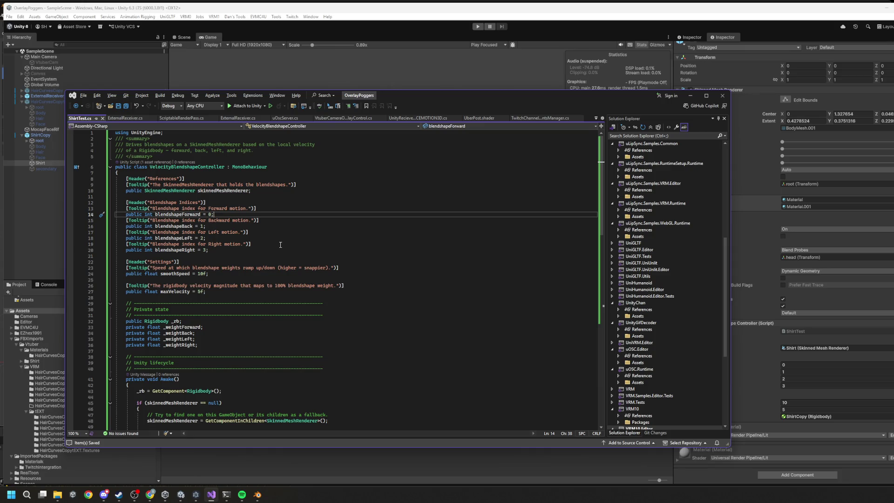
Check the blendshape index fields in ShirtTest.cs, then enter 0 for Blendshape Left in the Inspector.
{"action": "left_click", "coordinate": [690, 96]}
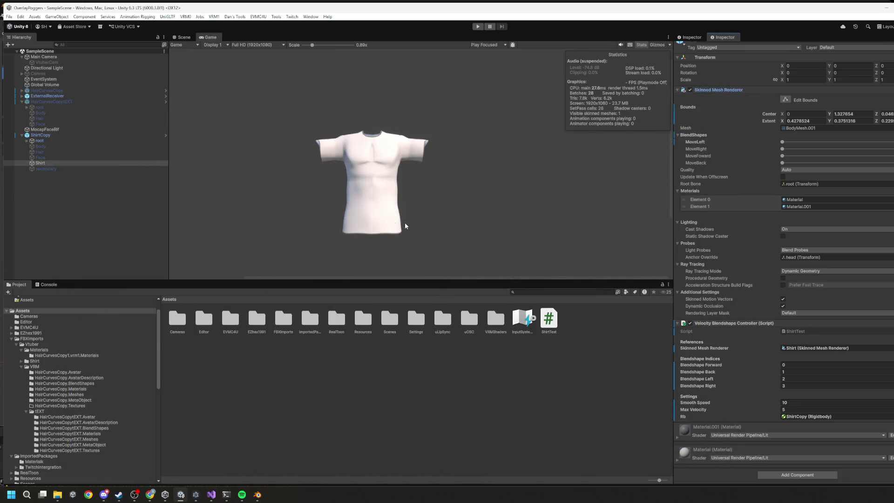
{"action": "key", "text": "alt+Tab"}
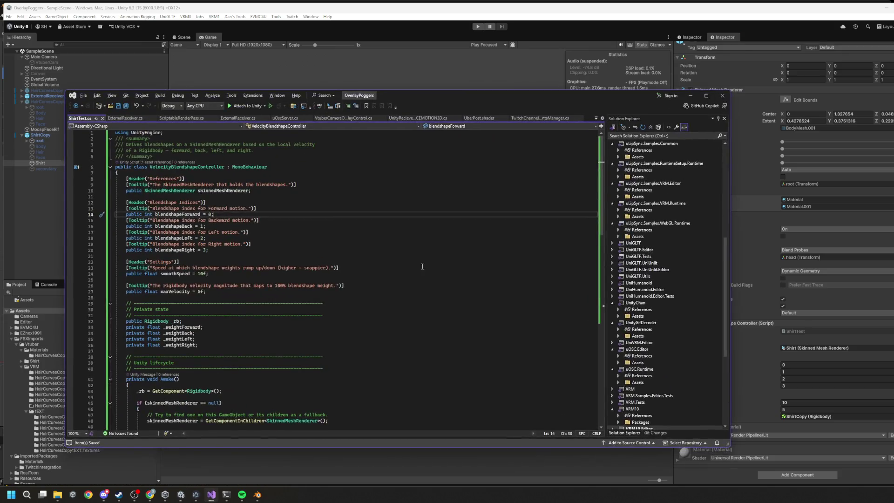
{"action": "scroll", "coordinate": [310, 269], "scroll_direction": "down", "scroll_amount": 3}
{"action": "scroll", "coordinate": [307, 242], "scroll_direction": "up", "scroll_amount": 5}
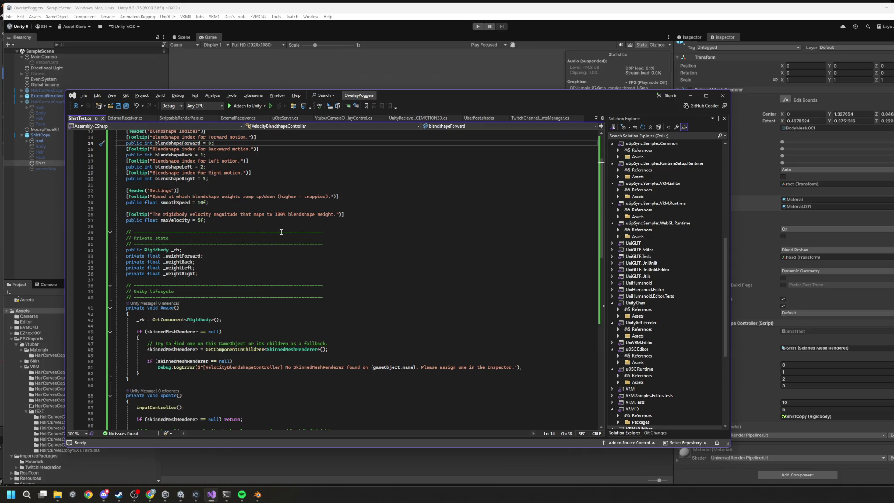
{"action": "scroll", "coordinate": [332, 271], "scroll_direction": "down", "scroll_amount": 6}
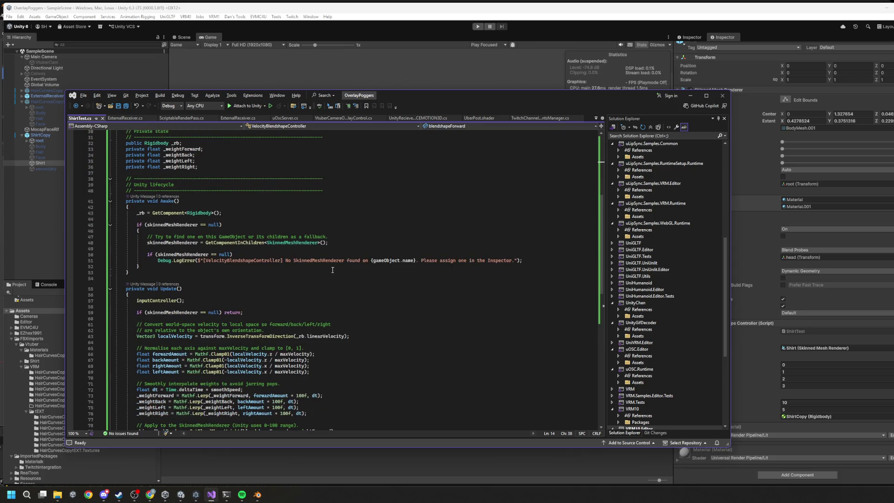
{"action": "scroll", "coordinate": [333, 270], "scroll_direction": "up", "scroll_amount": 8}
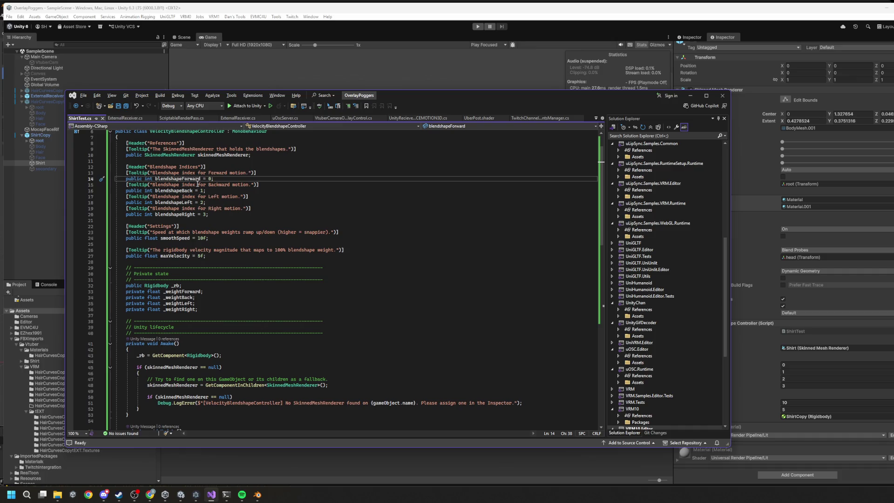
{"action": "left_click", "coordinate": [686, 96]}
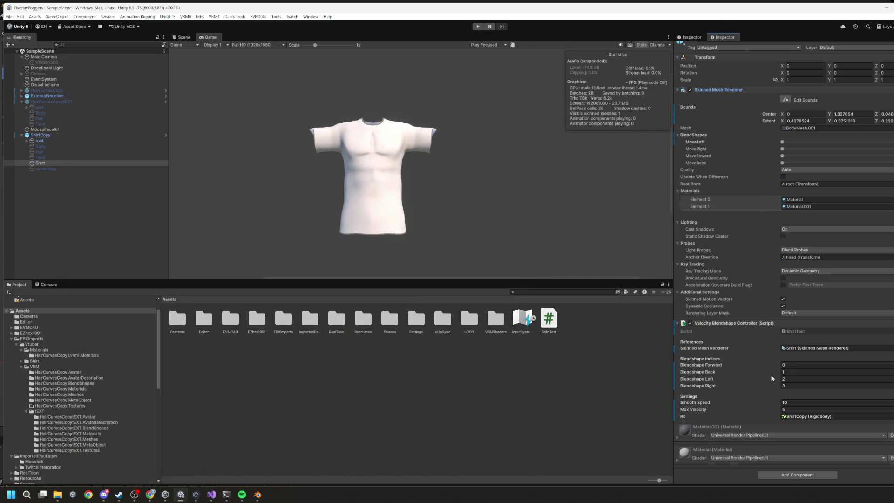
{"action": "left_click", "coordinate": [791, 379]}
{"action": "type", "text": "0"}
Set Blendshape Right to 1, Forward to 2, Back to 3, and save the scene.
{"action": "left_click", "coordinate": [790, 386]}
{"action": "type", "text": "1"}
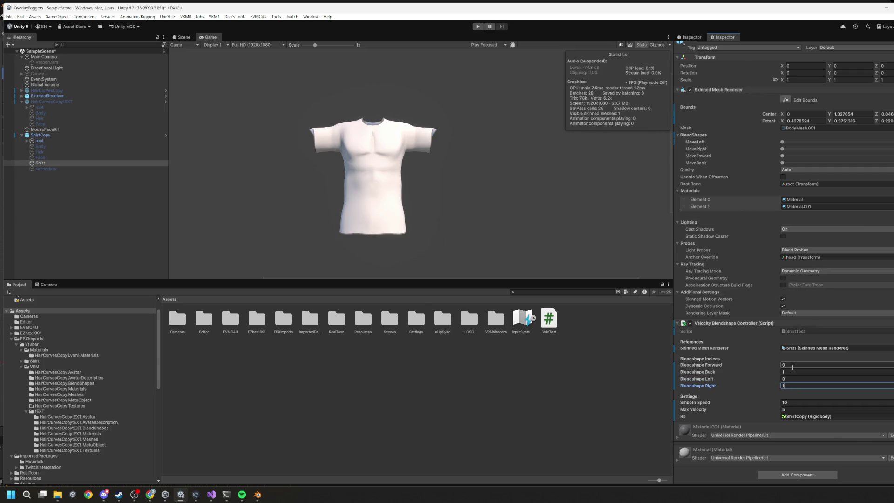
{"action": "left_click", "coordinate": [793, 365]}
{"action": "type", "text": "0"}
{"action": "left_click", "coordinate": [791, 372]}
{"action": "type", "text": "3"}
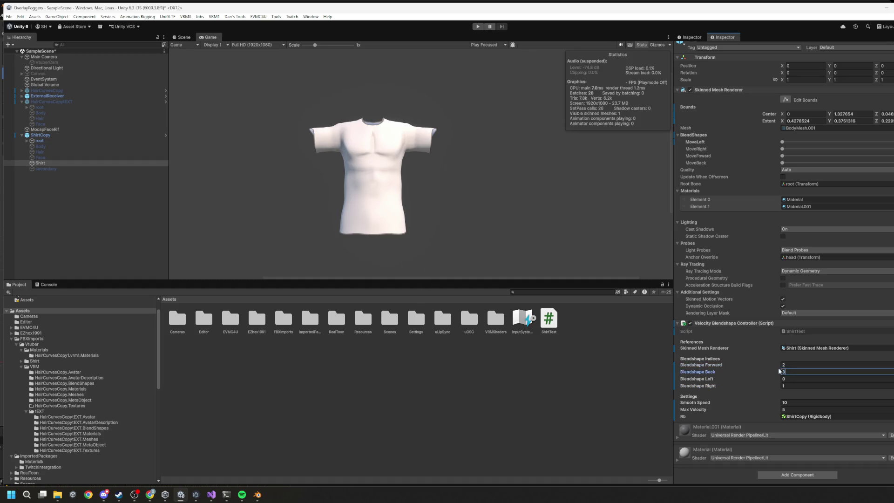
{"action": "key", "text": "ctrl+s"}
Look over the script, then run a first Play mode test of the shirt.
{"action": "key", "text": "alt+Tab"}
{"action": "scroll", "coordinate": [353, 312], "scroll_direction": "down", "scroll_amount": 10}
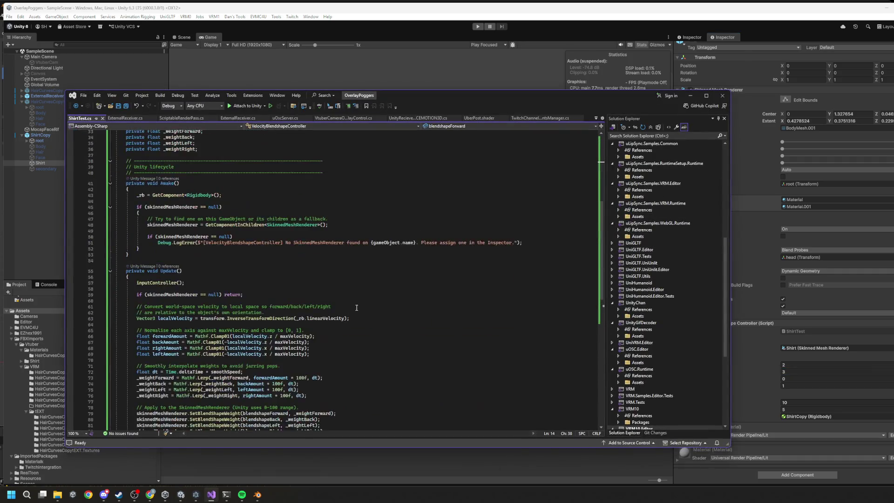
{"action": "scroll", "coordinate": [302, 286], "scroll_direction": "up", "scroll_amount": 4}
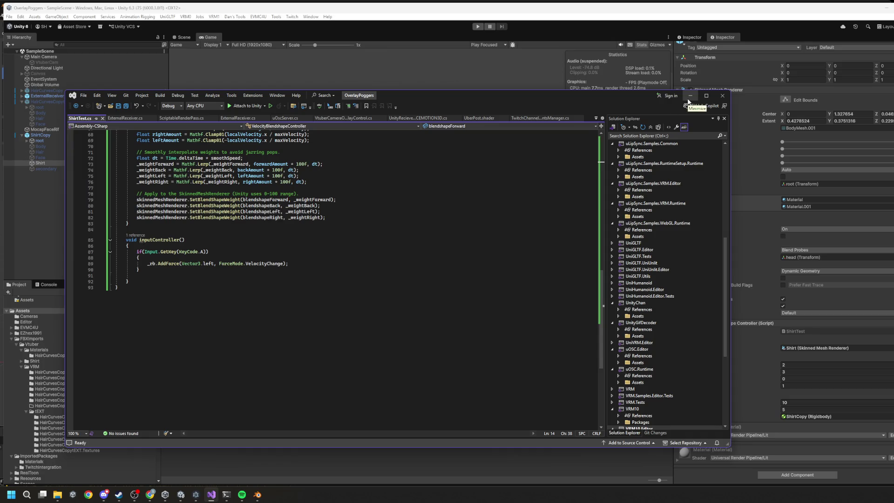
{"action": "scroll", "coordinate": [243, 227], "scroll_direction": "up", "scroll_amount": 7}
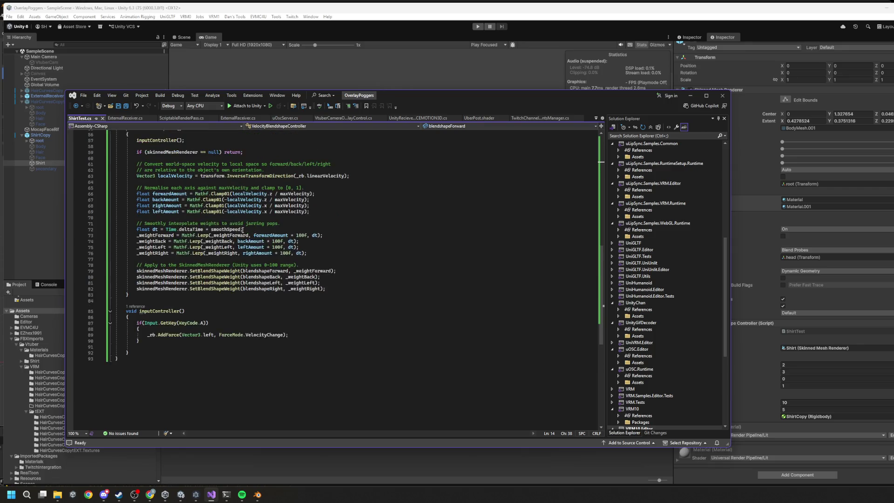
{"action": "left_click", "coordinate": [689, 97]}
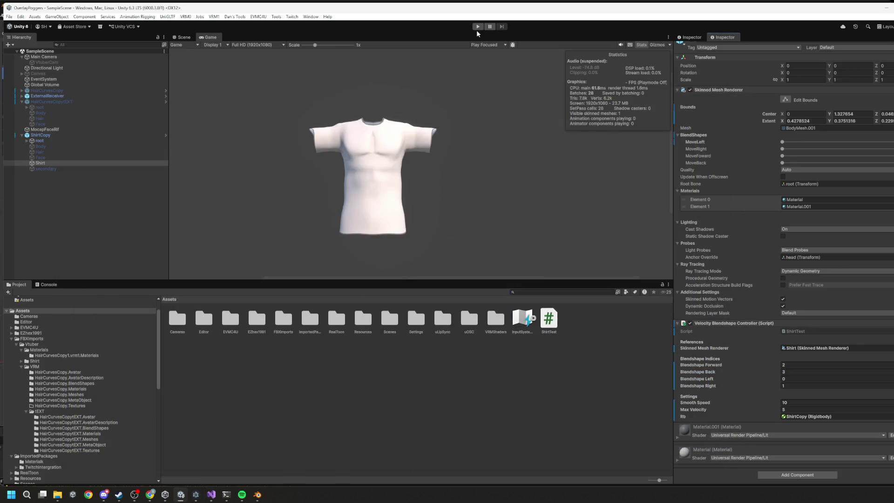
{"action": "left_click", "coordinate": [477, 27]}
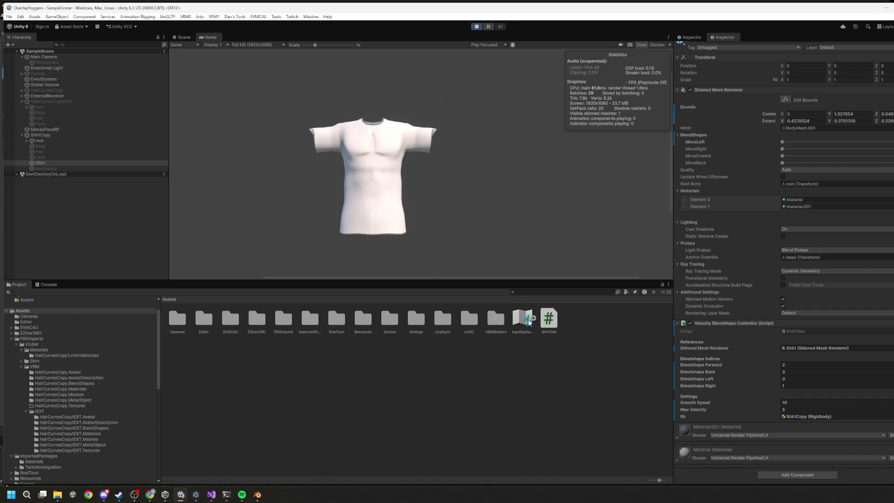
{"action": "left_click", "coordinate": [478, 26]}
Uncheck Use Gravity on ShirtCopy's Rigidbody and test again in Play mode.
{"action": "left_click", "coordinate": [42, 135]}
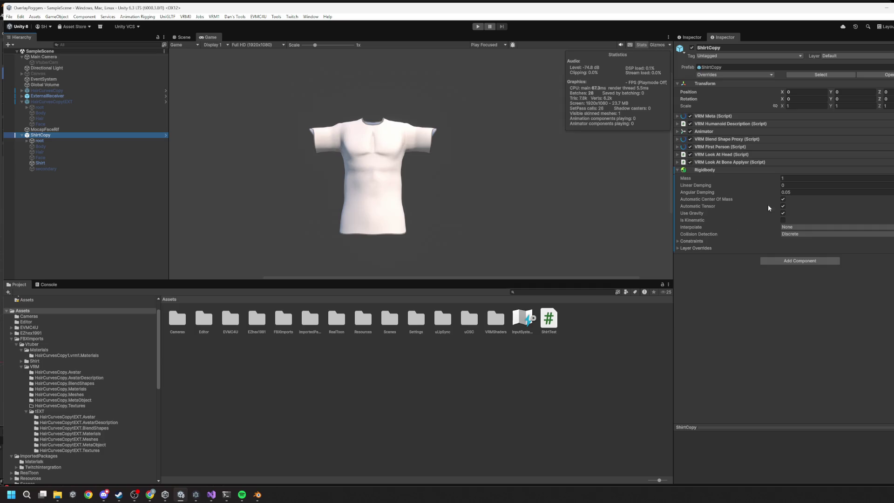
{"action": "left_click", "coordinate": [786, 214]}
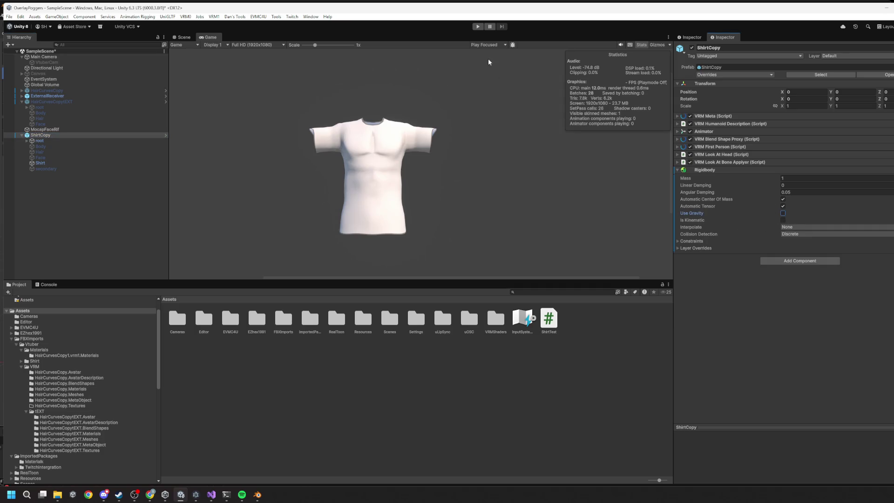
{"action": "left_click", "coordinate": [479, 28]}
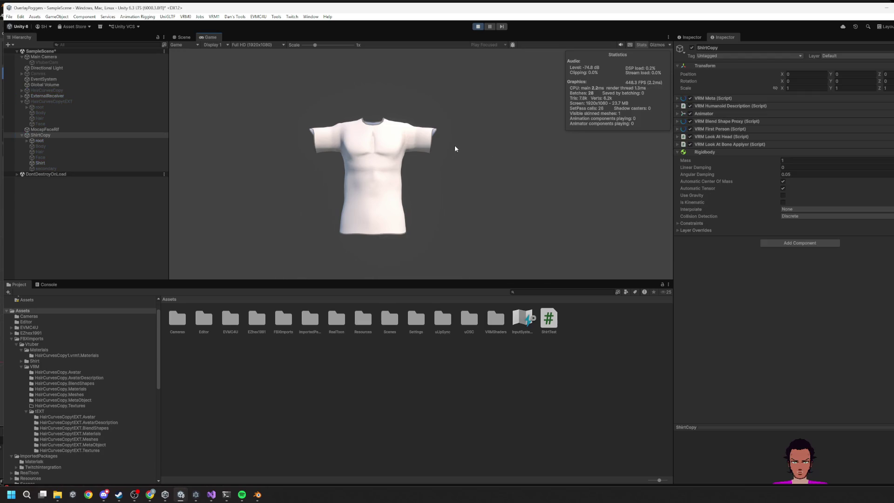
{"action": "left_click", "coordinate": [477, 26]}
{"action": "key", "text": "alt+Tab"}
Append *100 on line 89, mistakenly after VelocityChange, and save.
{"action": "scroll", "coordinate": [373, 305], "scroll_direction": "down", "scroll_amount": 5}
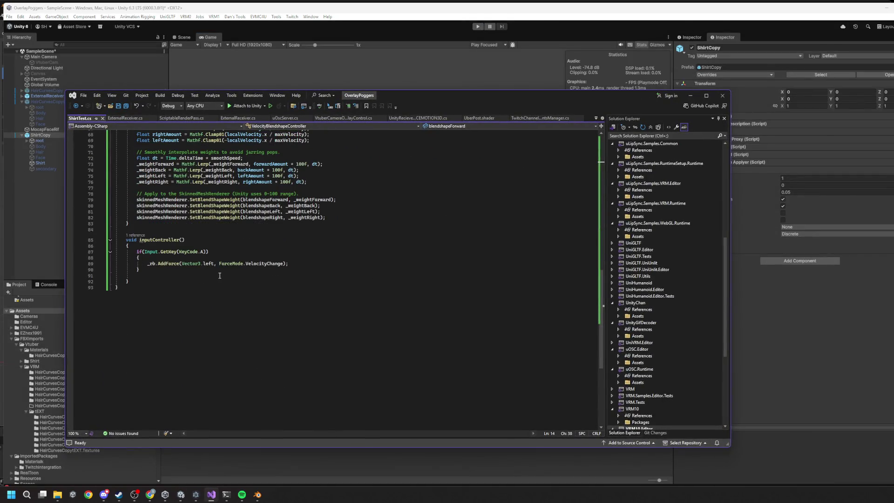
{"action": "scroll", "coordinate": [220, 275], "scroll_direction": "up", "scroll_amount": 1}
{"action": "double_click", "coordinate": [151, 282]}
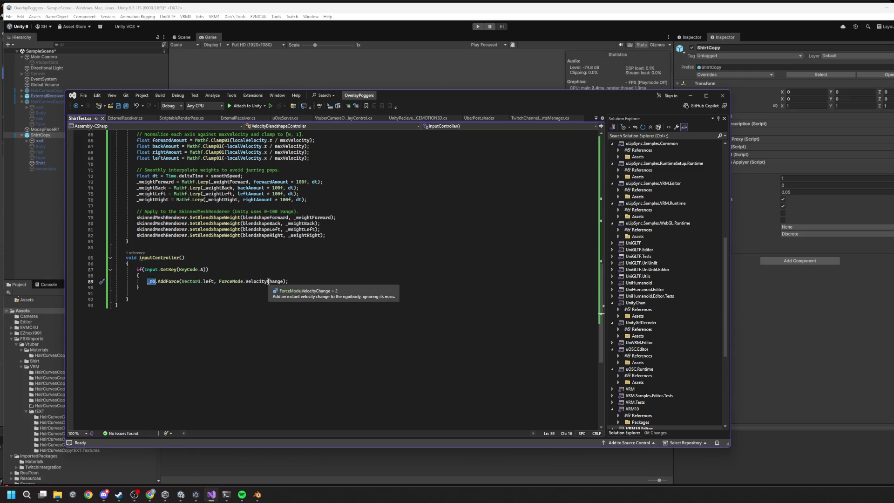
{"action": "scroll", "coordinate": [288, 277], "scroll_direction": "up", "scroll_amount": 1}
{"action": "key", "text": "End"}
{"action": "key", "text": "ctrl+Left"}
{"action": "key", "text": "ctrl+Left"}
{"action": "key", "text": "ctrl+shift+Right"}
{"action": "key", "text": "Right"}
{"action": "type", "text": "*100"}
{"action": "key", "text": "ctrl+s"}
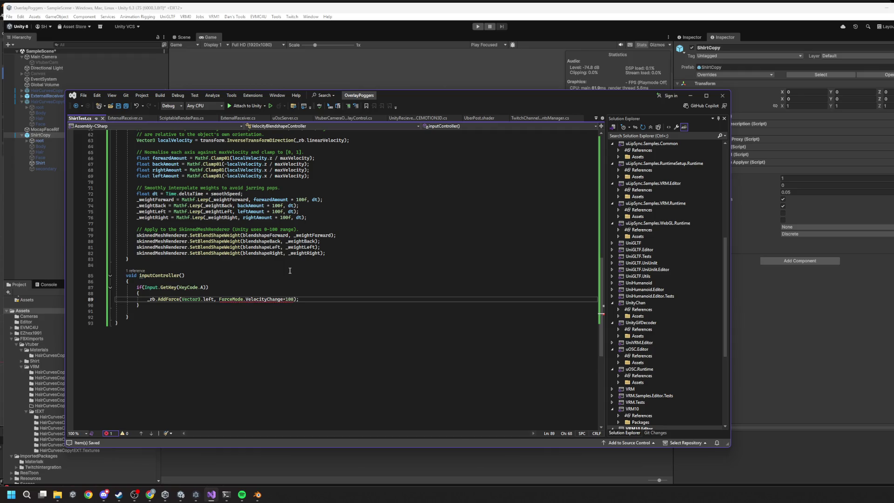
Move the *100 multiplier onto Vector3.left in AddForce, save, and return to Unity.
{"action": "key", "text": "BackSpace"}
{"action": "key", "text": "BackSpace"}
{"action": "key", "text": "BackSpace"}
{"action": "key", "text": "Up"}
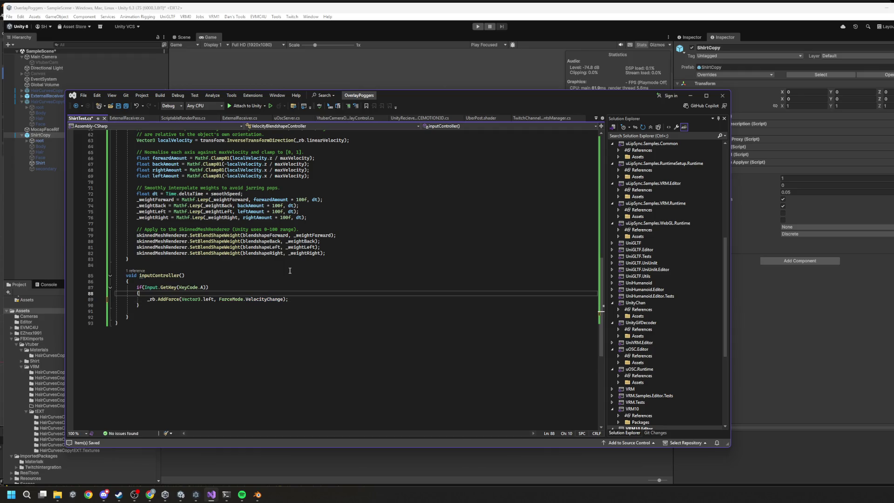
{"action": "left_click", "coordinate": [214, 299]}
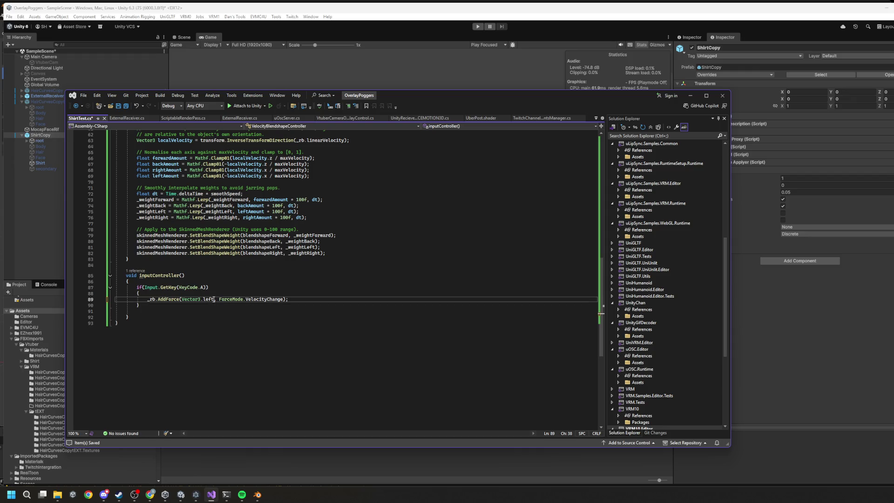
{"action": "type", "text": "*100"}
{"action": "key", "text": "ctrl+s"}
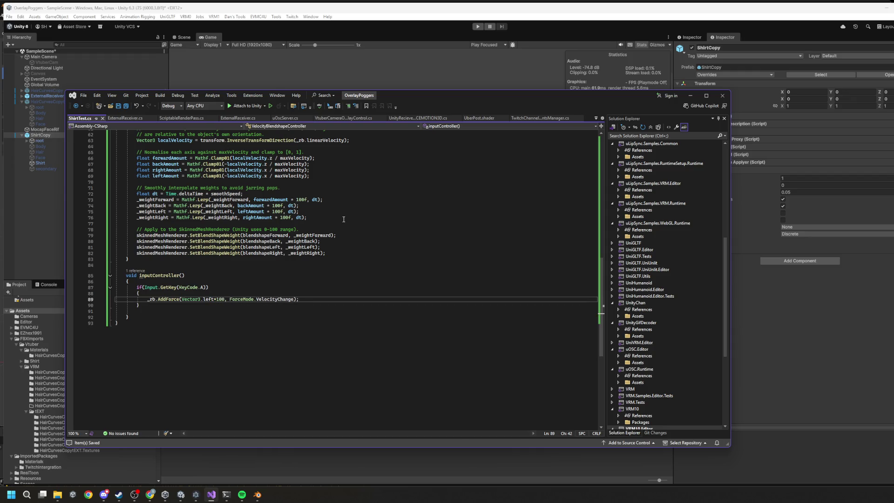
{"action": "left_click", "coordinate": [690, 96]}
Enter Play mode and drag ShirtCopy in the Scene view with the Move tool.
{"action": "left_click", "coordinate": [478, 26]}
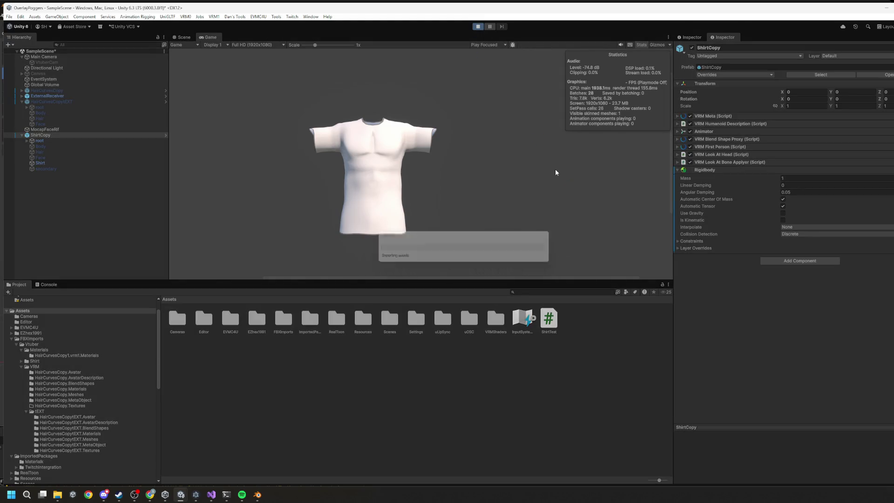
{"action": "left_click", "coordinate": [181, 37]}
{"action": "left_click", "coordinate": [401, 177]}
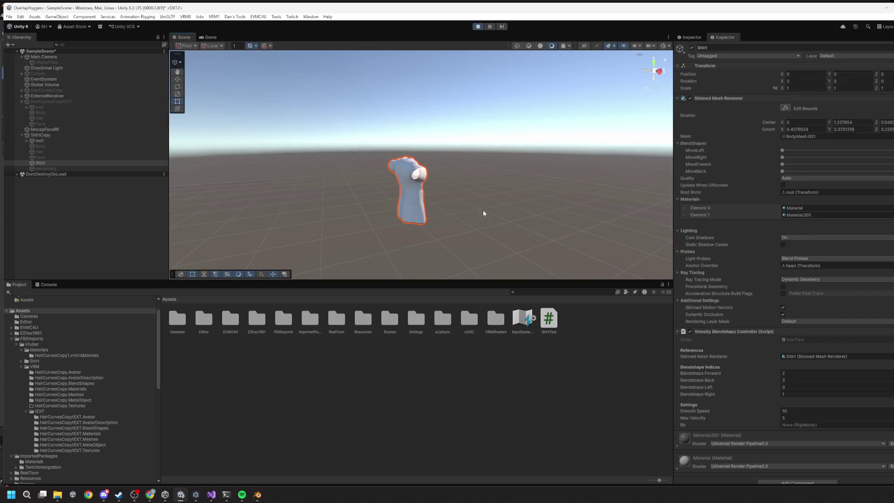
{"action": "left_click", "coordinate": [57, 136]}
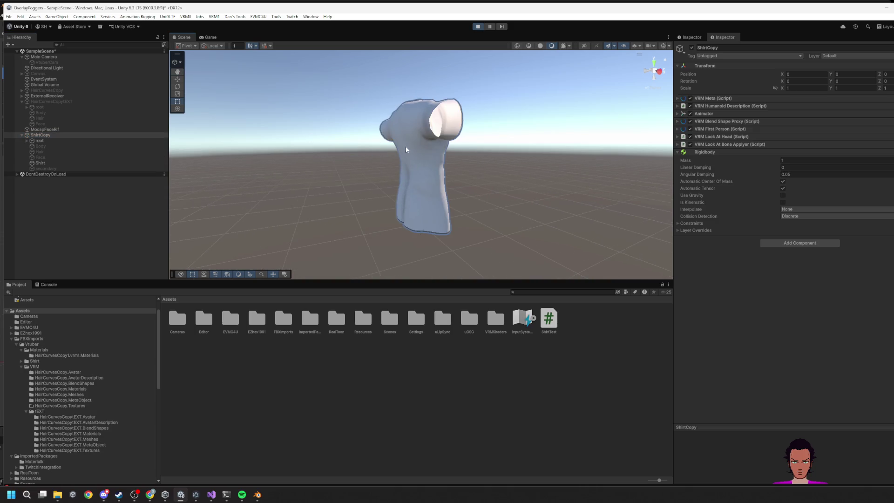
{"action": "key", "text": "w"}
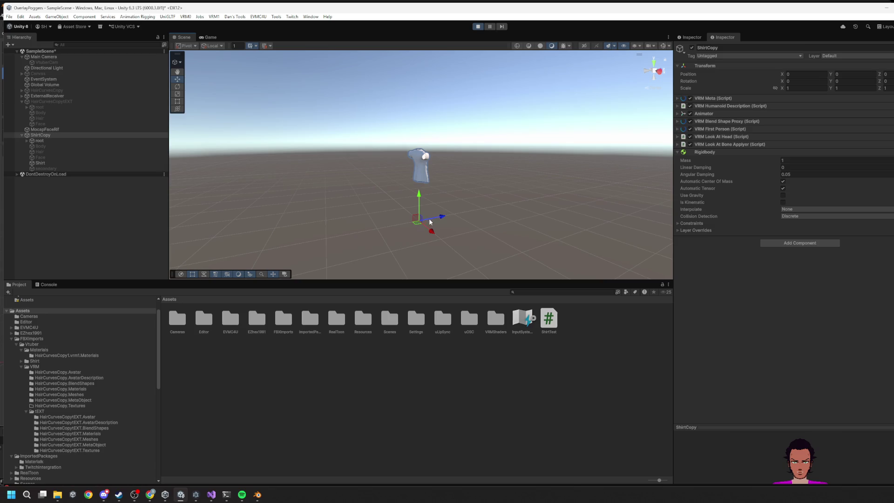
{"action": "mouse_move", "coordinate": [420, 221]}
{"action": "left_mouse_down"}
{"action": "mouse_move", "coordinate": [411, 225]}
{"action": "mouse_move", "coordinate": [451, 219]}
{"action": "mouse_move", "coordinate": [473, 189]}
{"action": "mouse_move", "coordinate": [387, 218]}
{"action": "mouse_move", "coordinate": [426, 194]}
{"action": "mouse_move", "coordinate": [240, 223]}
{"action": "mouse_move", "coordinate": [402, 213]}
{"action": "mouse_move", "coordinate": [347, 216]}
{"action": "mouse_move", "coordinate": [464, 238]}
{"action": "mouse_move", "coordinate": [331, 214]}
{"action": "mouse_move", "coordinate": [377, 196]}
{"action": "mouse_move", "coordinate": [399, 202]}
{"action": "left_mouse_up"}
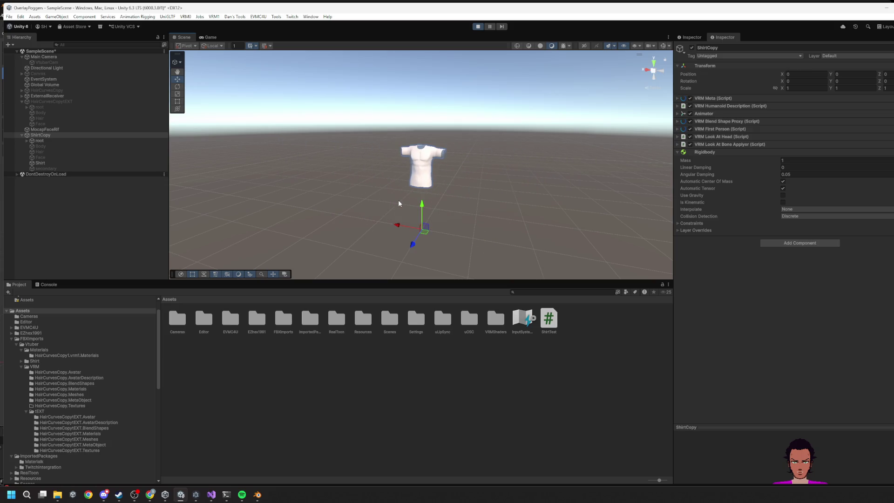
{"action": "left_click", "coordinate": [209, 37]}
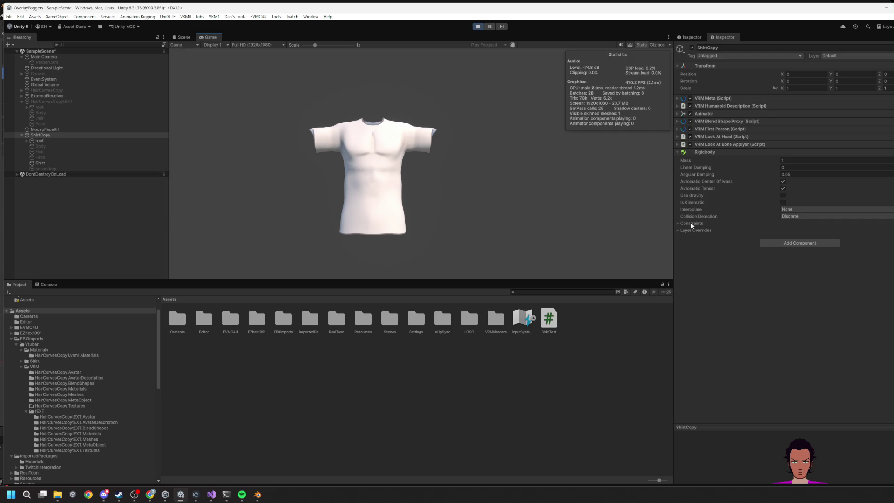
Inspect the Shirt mesh's components and the root bone, then stop Play mode.
{"action": "left_click", "coordinate": [64, 163]}
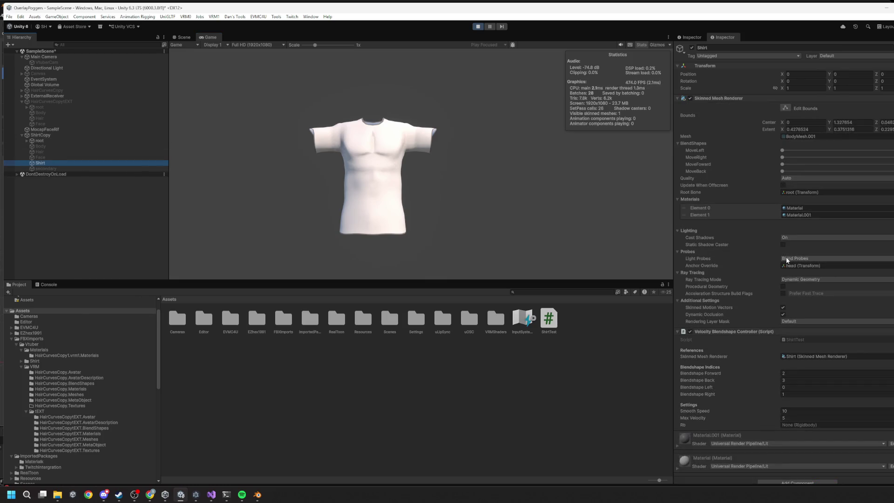
{"action": "scroll", "coordinate": [785, 268], "scroll_direction": "down", "scroll_amount": 1}
{"action": "scroll", "coordinate": [783, 267], "scroll_direction": "up", "scroll_amount": 1}
{"action": "left_click", "coordinate": [183, 38]}
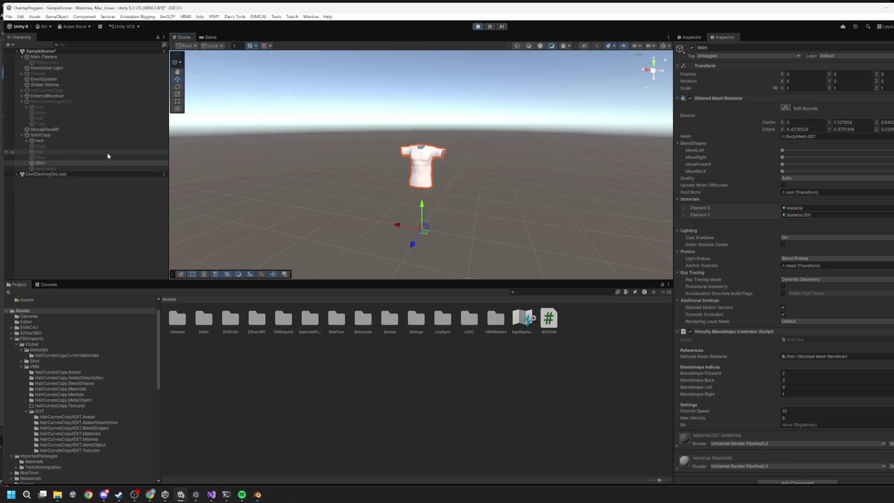
{"action": "left_click", "coordinate": [47, 141]}
{"action": "left_click", "coordinate": [478, 27]}
{"action": "key", "text": "alt+Tab"}
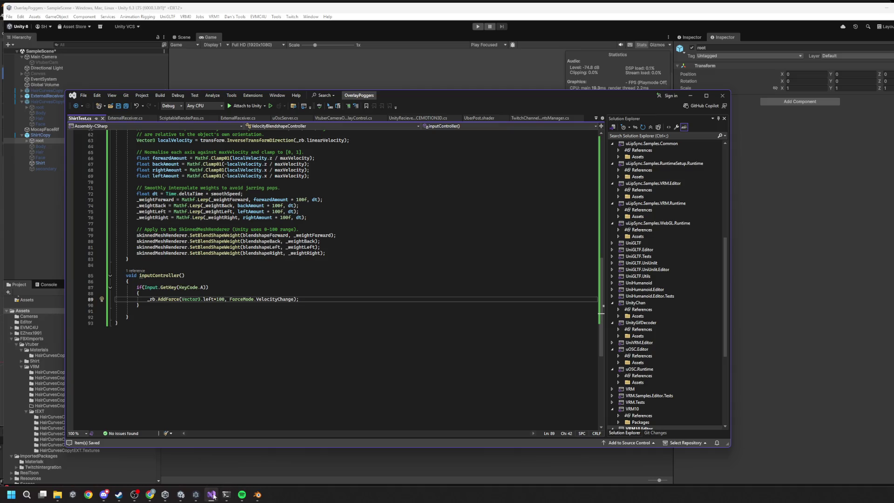
Inspect the linearVelocity-to-localVelocity conversion on line 63 and the AddForce call on line 89.
{"action": "scroll", "coordinate": [302, 337], "scroll_direction": "up", "scroll_amount": 15}
{"action": "scroll", "coordinate": [302, 336], "scroll_direction": "up", "scroll_amount": 5}
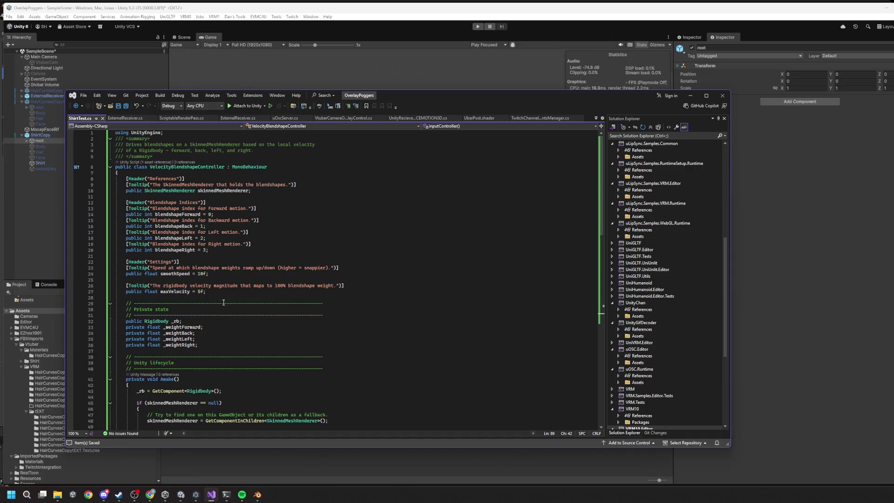
{"action": "scroll", "coordinate": [220, 303], "scroll_direction": "down", "scroll_amount": 20}
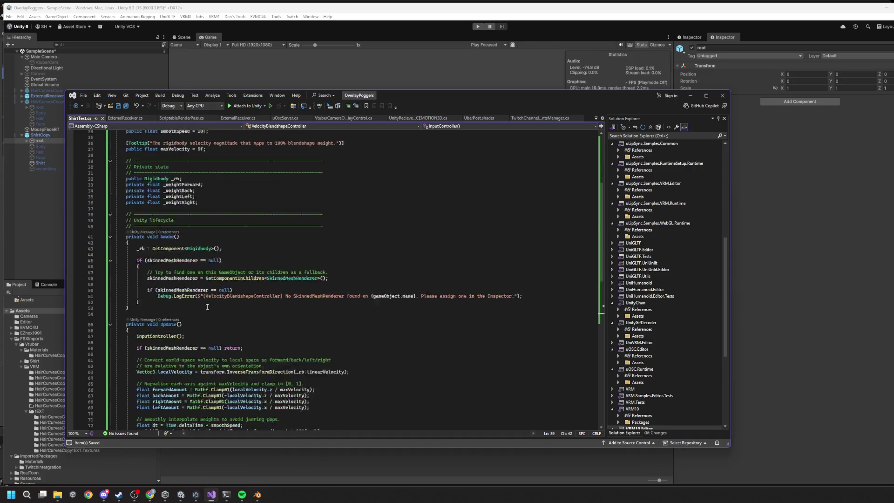
{"action": "left_click_drag", "start_coordinate": [142, 264], "coordinate": [321, 263]}
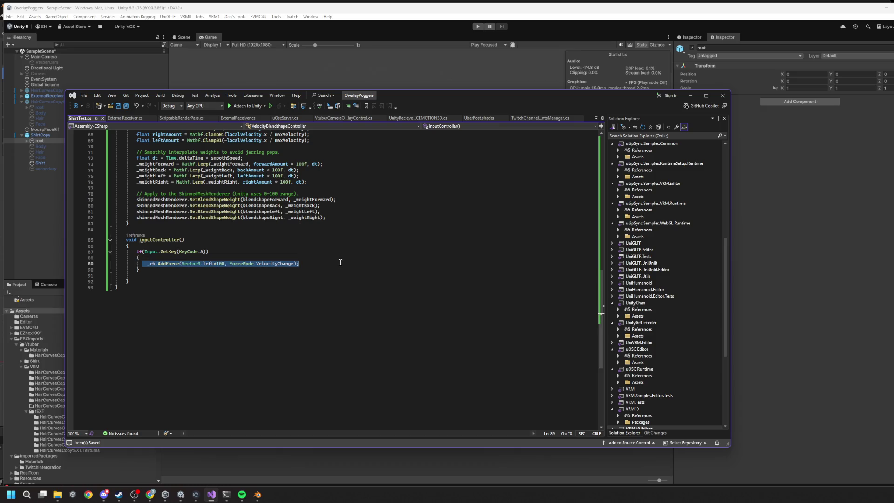
{"action": "scroll", "coordinate": [341, 263], "scroll_direction": "up", "scroll_amount": 7}
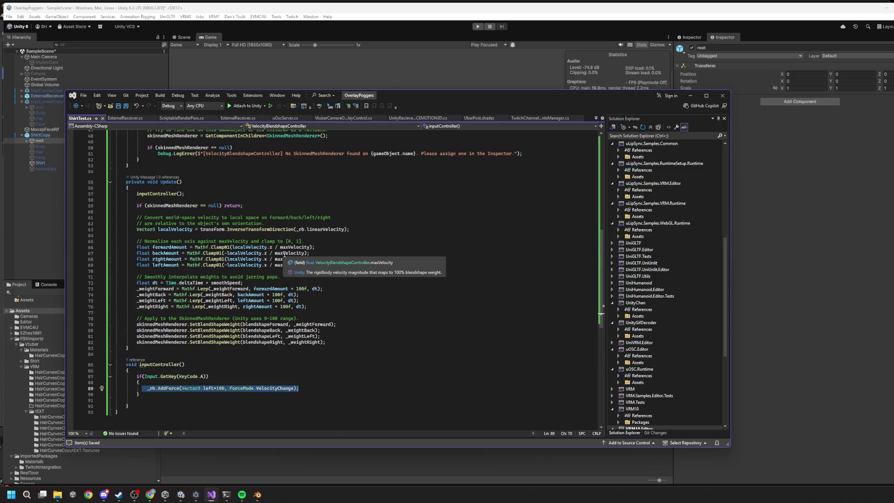
{"action": "double_click", "coordinate": [329, 230]}
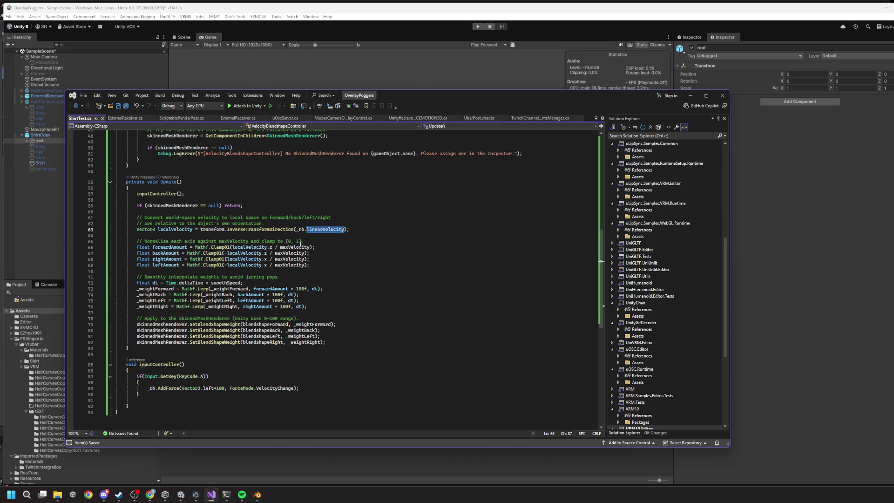
{"action": "left_click", "coordinate": [167, 230]}
{"action": "double_click", "coordinate": [167, 229]}
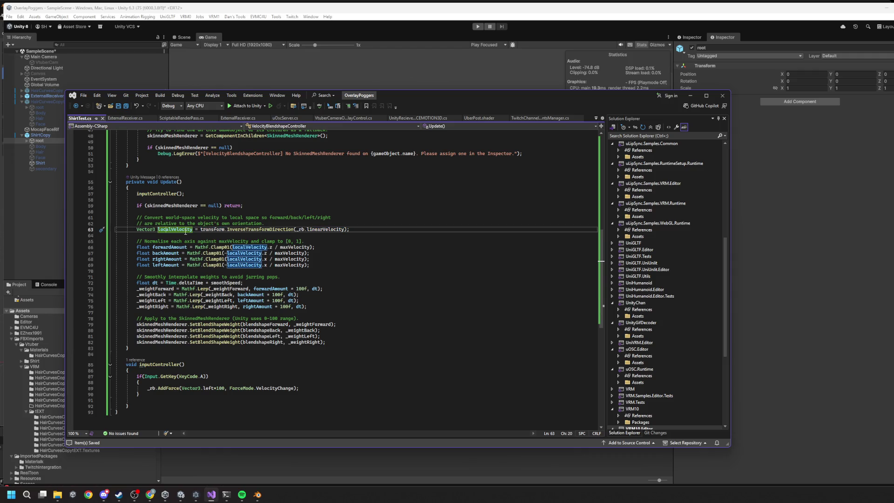
{"action": "key", "text": "shift+alt+equal"}
{"action": "left_click", "coordinate": [225, 230]}
Select transform on line 63 to begin swapping in the rigidbody reference.
{"action": "scroll", "coordinate": [252, 250], "scroll_direction": "up", "scroll_amount": 15}
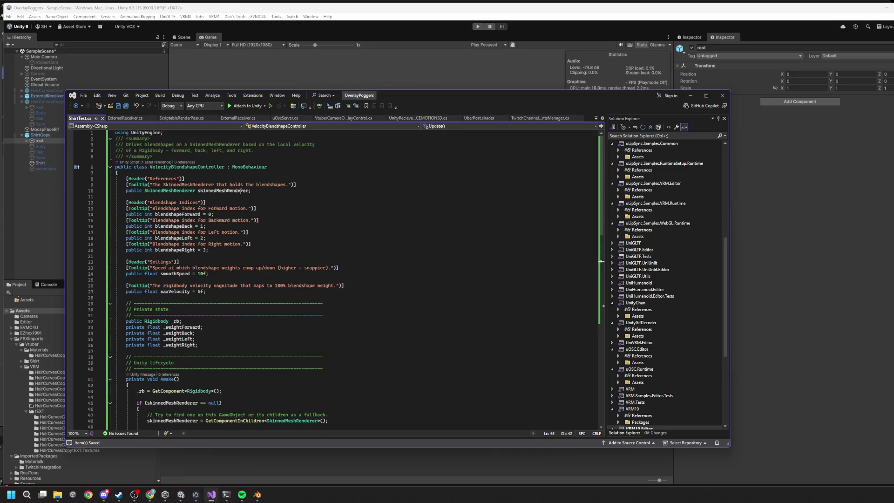
{"action": "scroll", "coordinate": [234, 273], "scroll_direction": "down", "scroll_amount": 6}
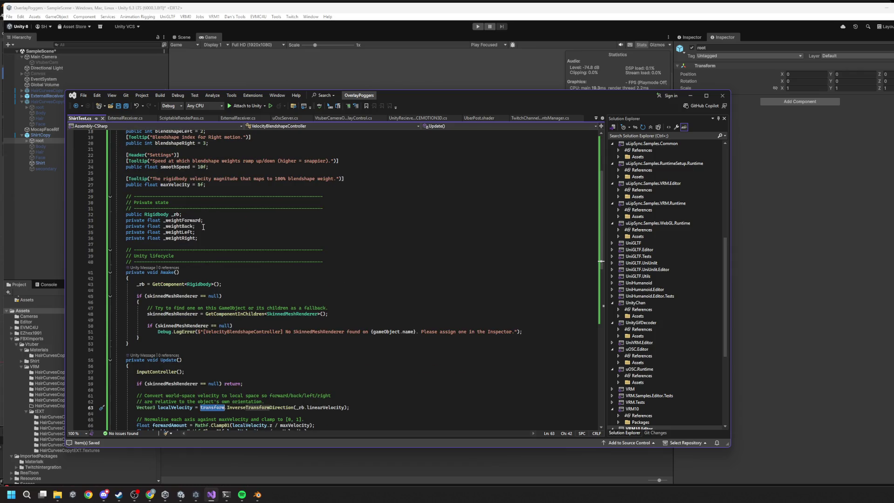
{"action": "scroll", "coordinate": [217, 283], "scroll_direction": "down", "scroll_amount": 12}
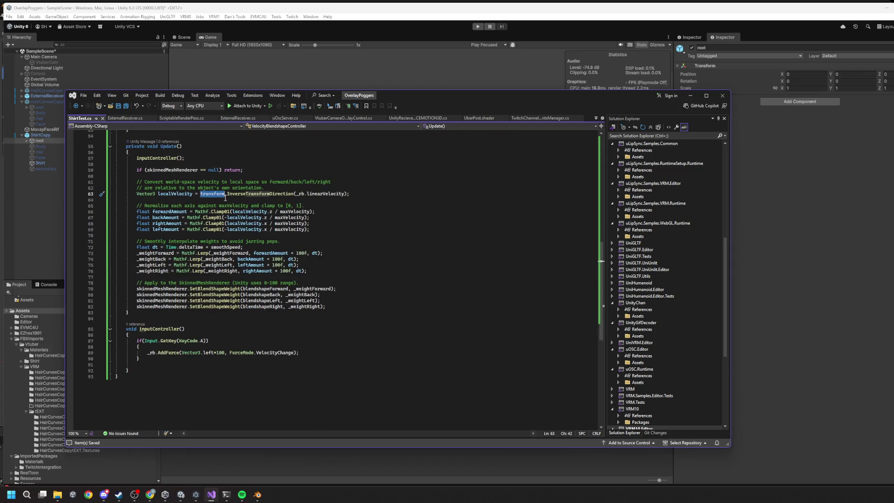
{"action": "mouse_move", "coordinate": [210, 195]}
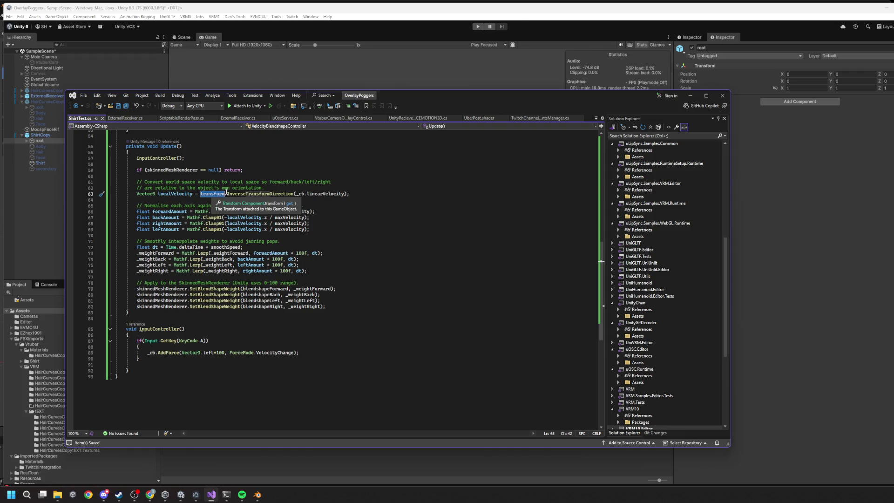
{"action": "double_click", "coordinate": [301, 193]}
{"action": "key", "text": "ctrl+c"}
Make the localVelocity line use _rb.transform.InverseTransformDirection and save.
{"action": "double_click", "coordinate": [212, 193]}
{"action": "key", "text": "ctrl+v"}
{"action": "type", "text": ".transform"}
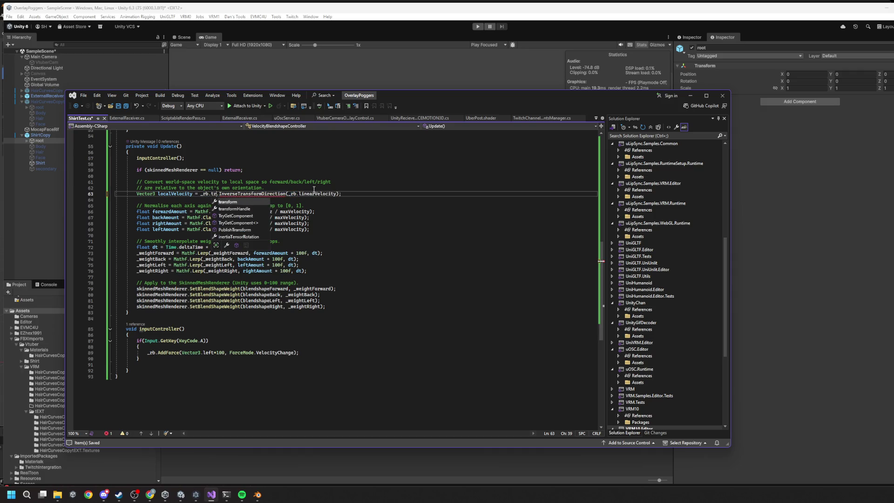
{"action": "key", "text": "ctrl+s"}
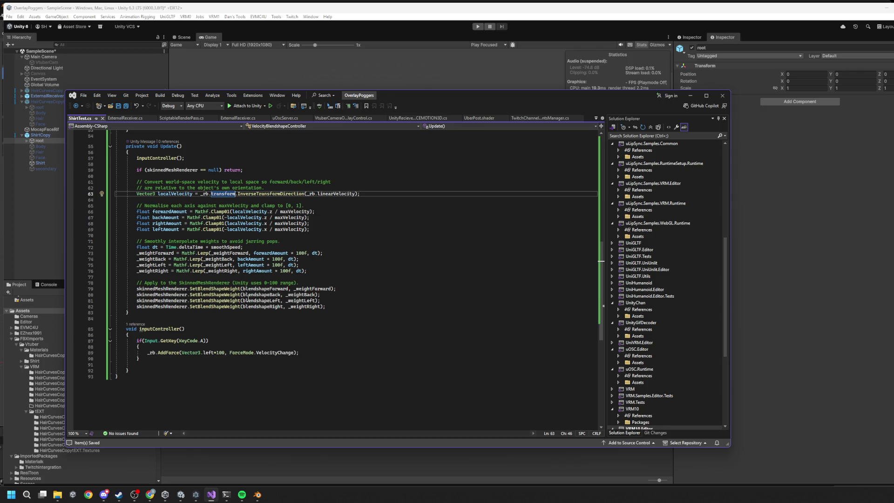
Remove the *100 multiplier from the left AddForce on line 89.
{"action": "left_click_drag", "start_coordinate": [148, 353], "coordinate": [301, 353]}
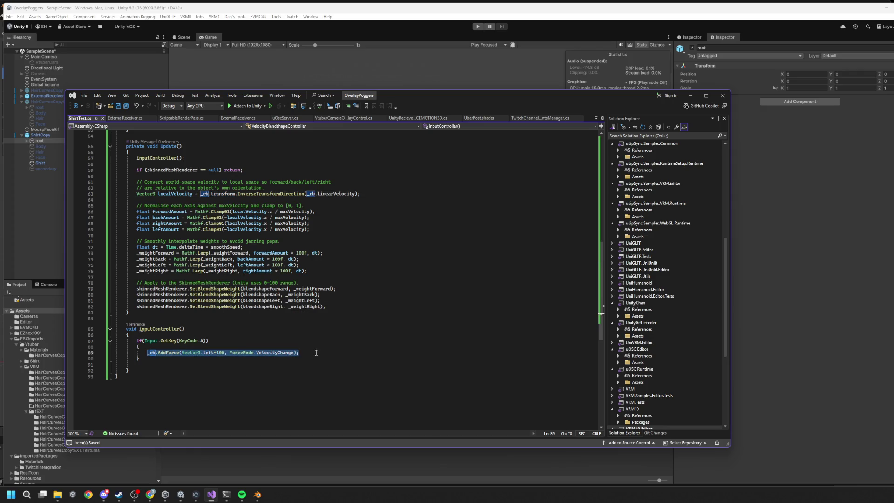
{"action": "left_click", "coordinate": [241, 352]}
{"action": "left_click", "coordinate": [225, 352]}
{"action": "key", "text": "BackSpace"}
{"action": "key", "text": "BackSpace"}
{"action": "key", "text": "BackSpace"}
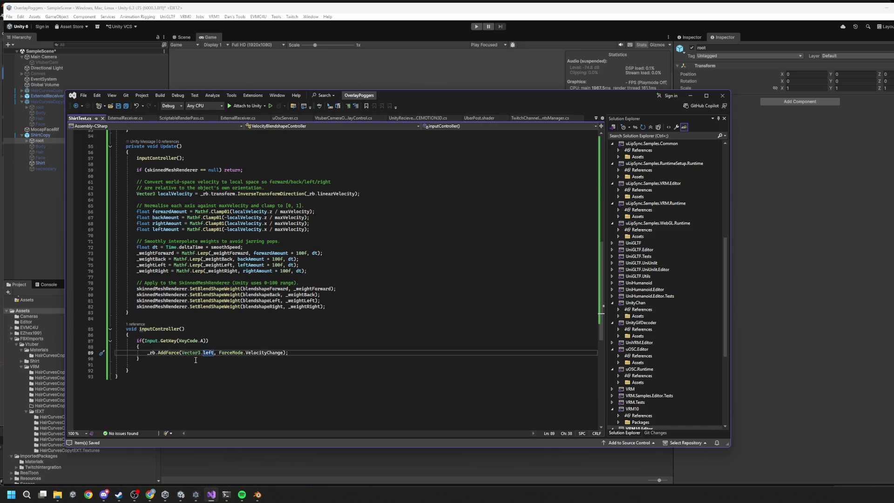
{"action": "left_click", "coordinate": [228, 330]}
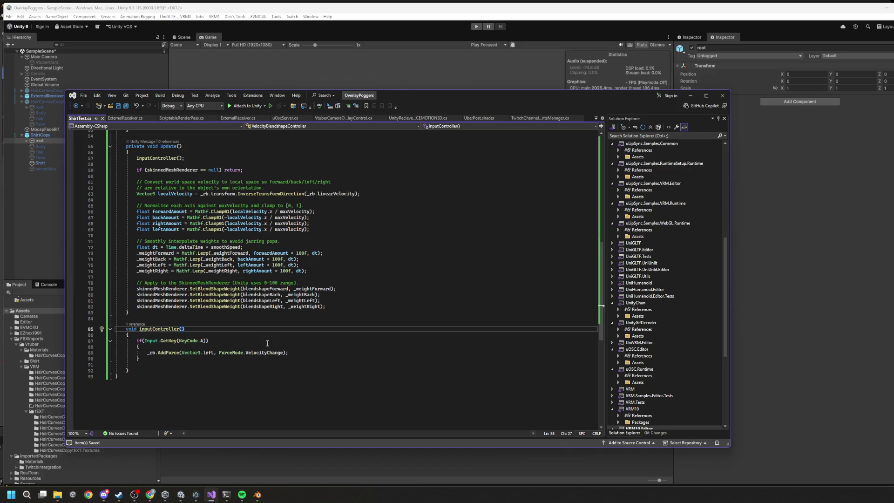
{"action": "double_click", "coordinate": [172, 352]}
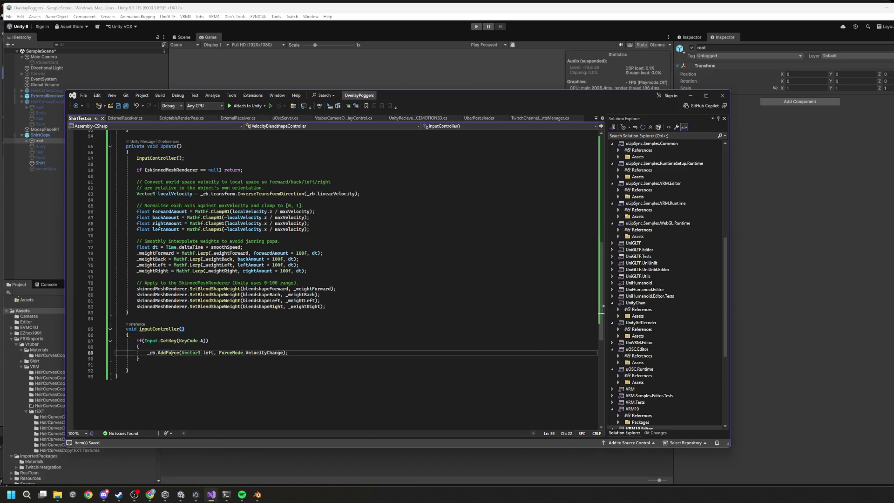
{"action": "mouse_move", "coordinate": [226, 351]}
{"action": "mouse_move", "coordinate": [258, 351]}
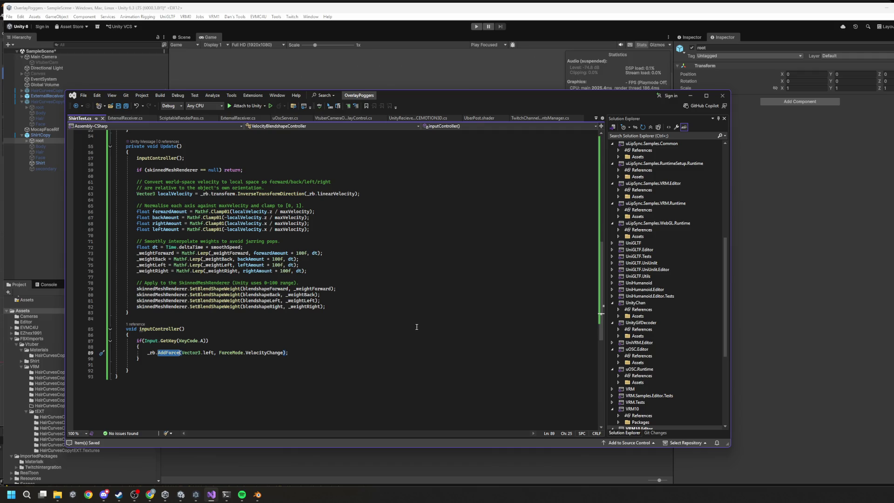
Delete the _rb GetComponent statement from Awake.
{"action": "scroll", "coordinate": [331, 337], "scroll_direction": "up", "scroll_amount": 14}
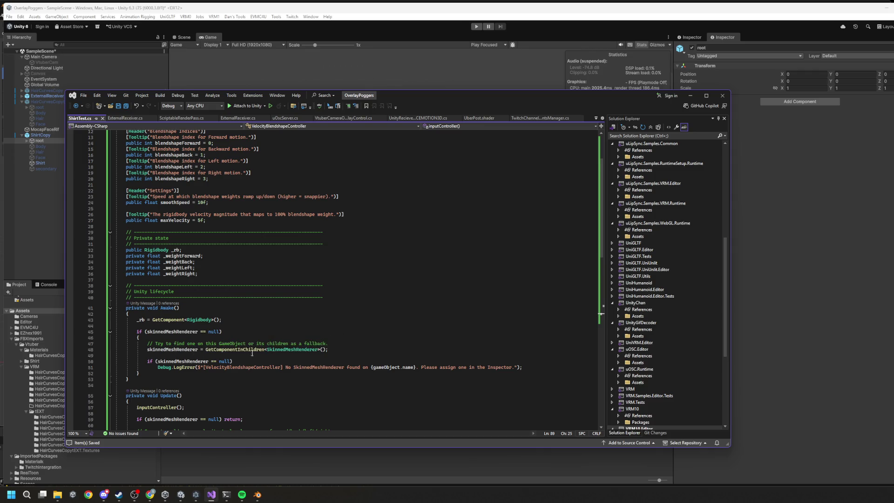
{"action": "left_click", "coordinate": [139, 321]}
{"action": "key", "text": "shift+alt+equal"}
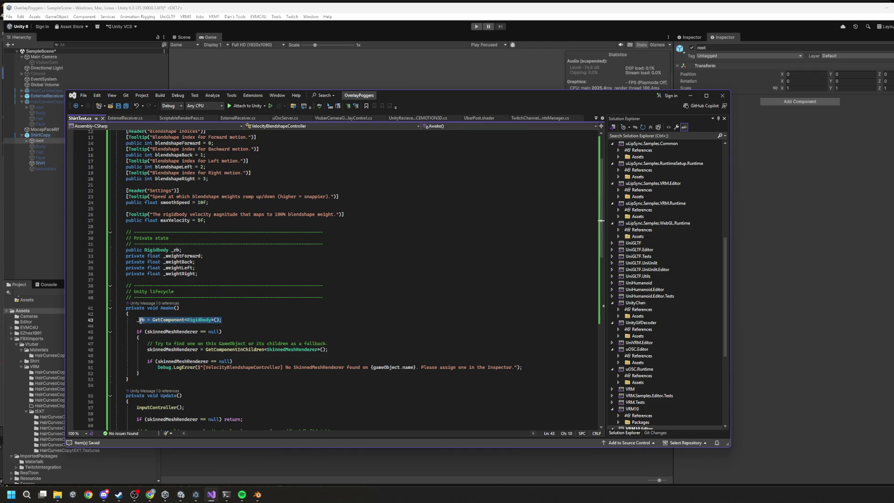
{"action": "key", "text": "BackSpace"}
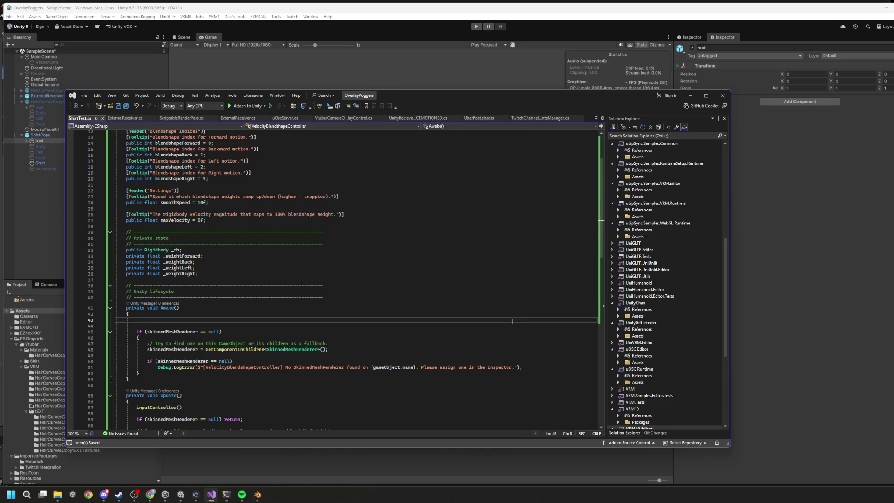
Run the scene briefly in Unity's Play mode, then stop it.
{"action": "scroll", "coordinate": [546, 301], "scroll_direction": "down", "scroll_amount": 3}
{"action": "left_click", "coordinate": [840, 278]}
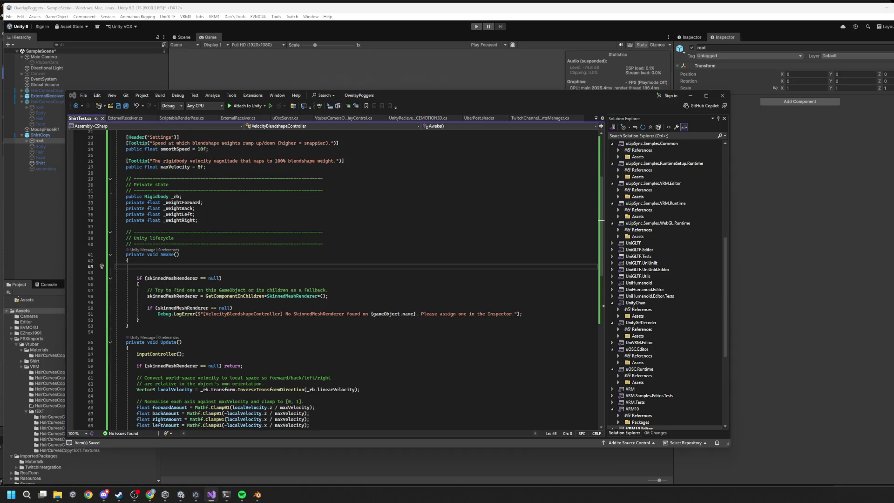
{"action": "left_click", "coordinate": [476, 26]}
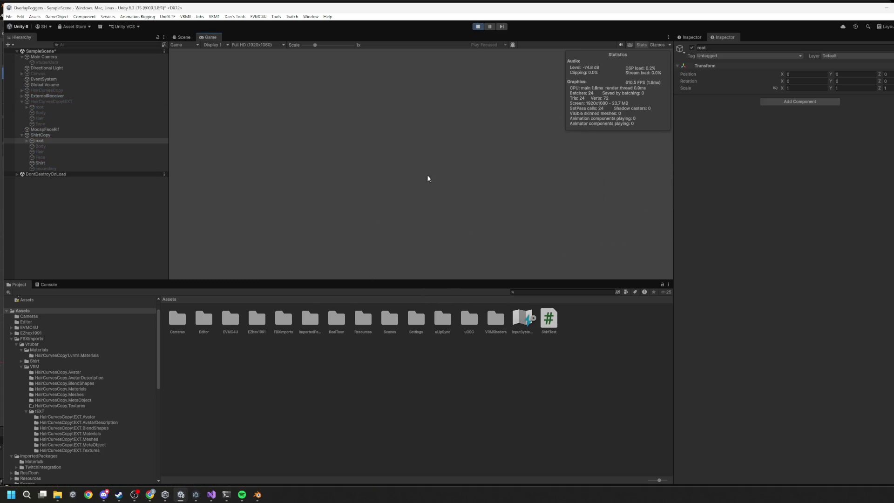
{"action": "left_click", "coordinate": [478, 26]}
Change the A-key force from ForceMode.VelocityChange to ForceMode.Acceleration, save, and rerun Play mode.
{"action": "left_click", "coordinate": [211, 495]}
{"action": "scroll", "coordinate": [208, 178], "scroll_direction": "down", "scroll_amount": 15}
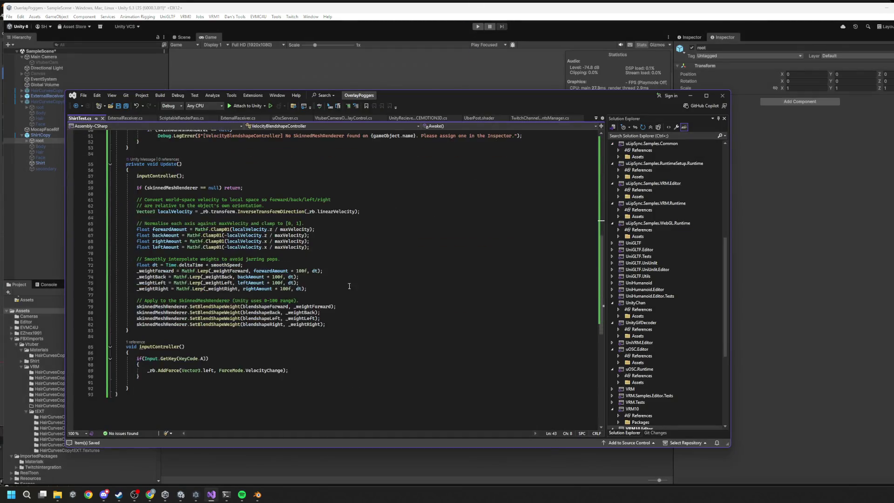
{"action": "scroll", "coordinate": [214, 194], "scroll_direction": "up", "scroll_amount": 20}
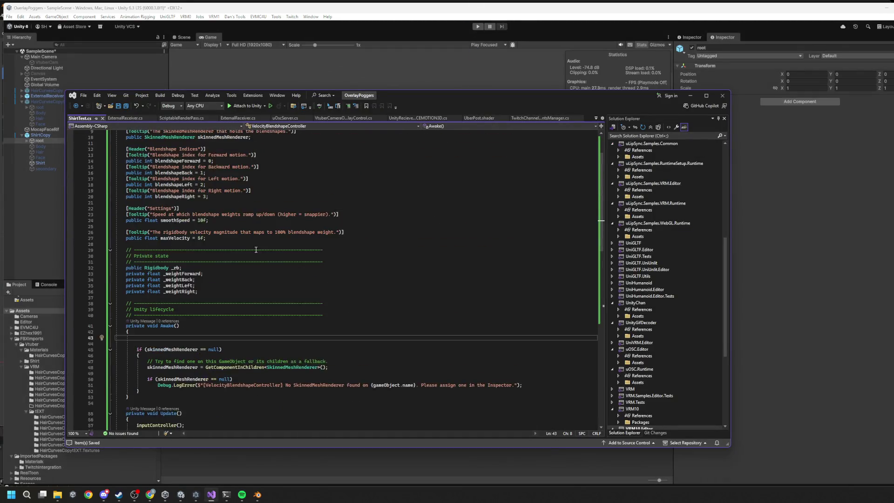
{"action": "scroll", "coordinate": [258, 254], "scroll_direction": "down", "scroll_amount": 16}
{"action": "left_click", "coordinate": [261, 376]}
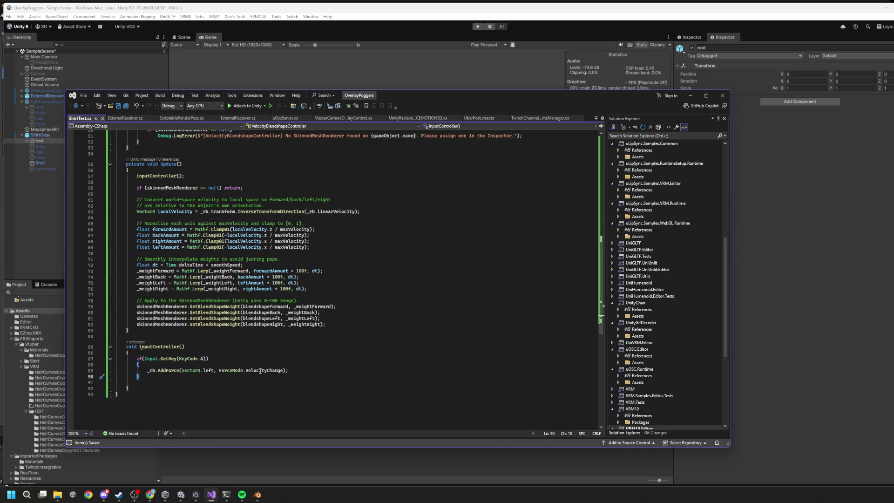
{"action": "double_click", "coordinate": [271, 370]}
{"action": "key", "text": "BackSpace"}
{"action": "type", "text": "."}
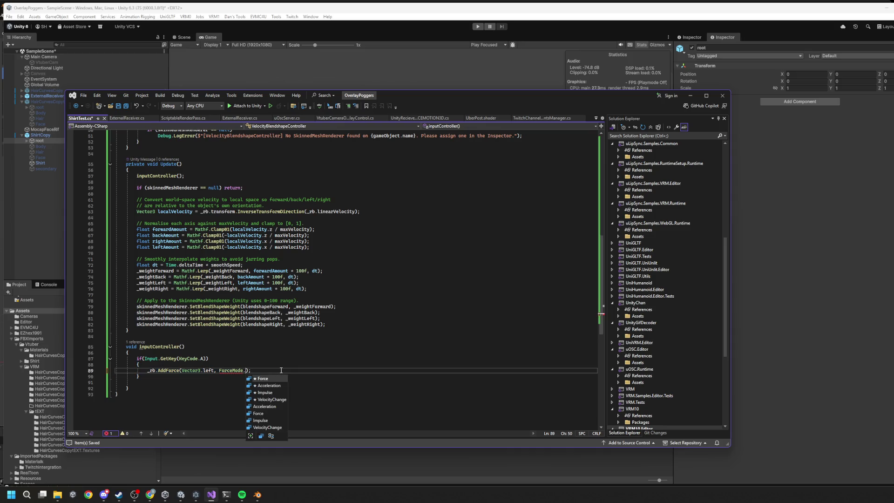
{"action": "key", "text": "Down"}
{"action": "key", "text": "Tab"}
{"action": "type", "text": ";"}
{"action": "key", "text": "ctrl+s"}
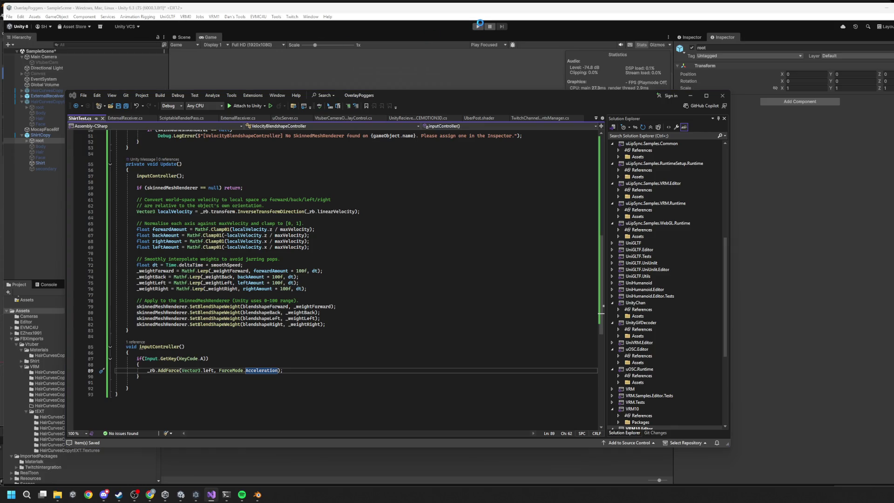
{"action": "left_click", "coordinate": [479, 26]}
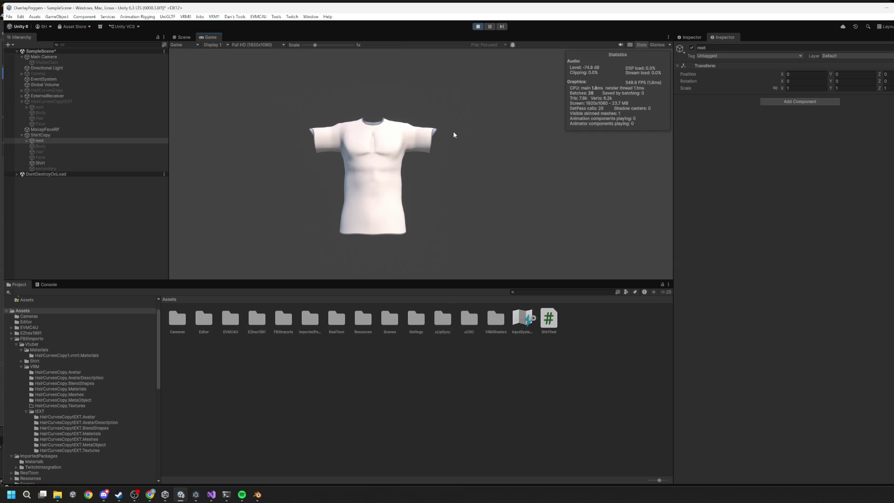
Stop Play and halve the A-key force to Vector3.left/2f.
{"action": "left_click", "coordinate": [478, 27]}
{"action": "key", "text": "alt+Tab"}
{"action": "left_click", "coordinate": [214, 370]}
{"action": "type", "text": "/2, ForceMode.Acceleration"}
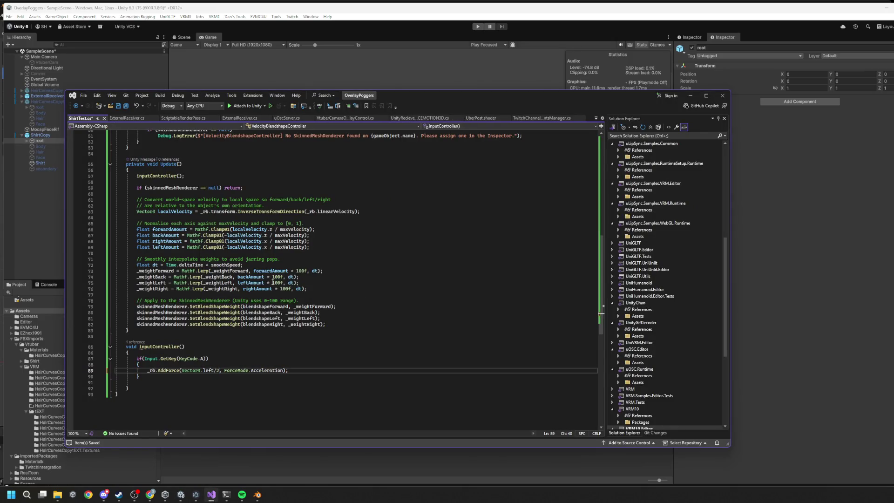
{"action": "type", "text": "f"}
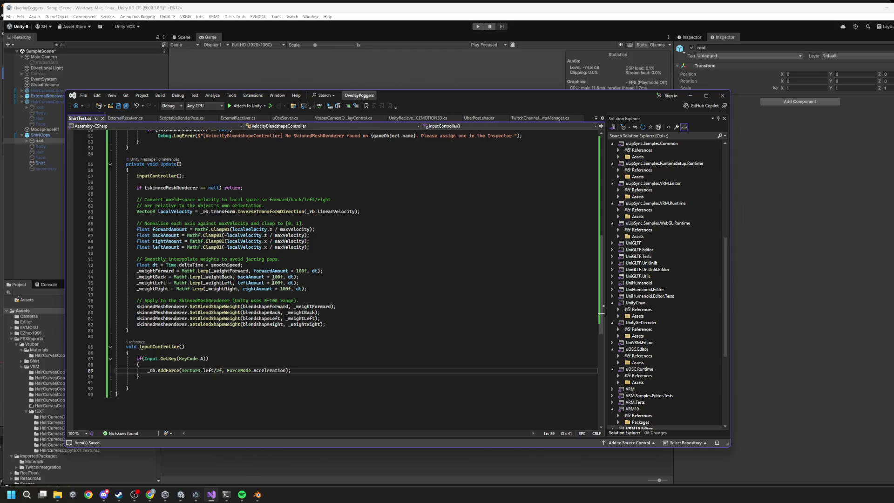
Duplicate the A-key block as a D-key block pushing right.
{"action": "mouse_move", "coordinate": [135, 359]}
{"action": "left_mouse_down"}
{"action": "mouse_move", "coordinate": [173, 388]}
{"action": "mouse_move", "coordinate": [173, 377]}
{"action": "left_mouse_up"}
{"action": "key", "text": "ctrl+c"}
{"action": "left_click", "coordinate": [159, 378]}
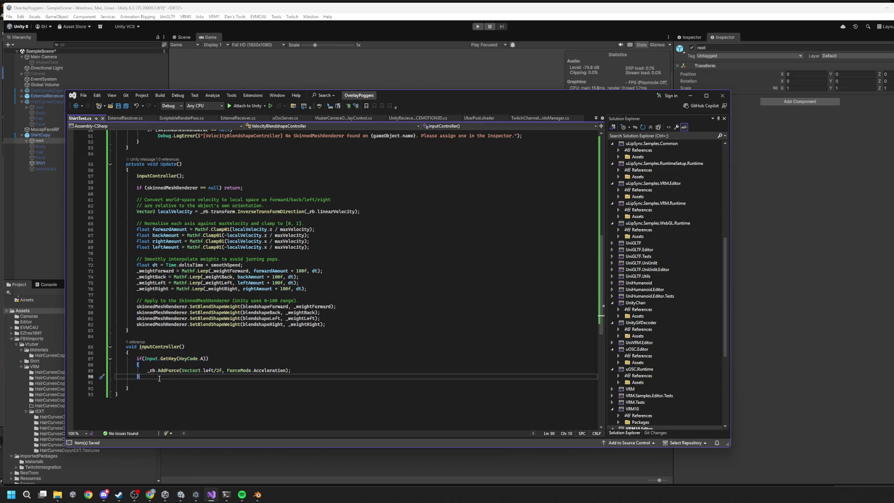
{"action": "key", "text": "Return"}
{"action": "key", "text": "ctrl+v"}
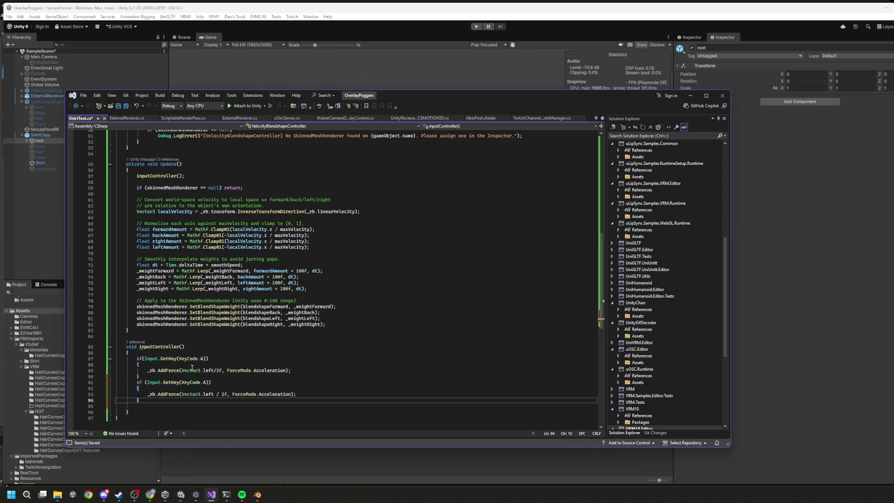
{"action": "double_click", "coordinate": [206, 382]}
{"action": "type", "text": "D"}
{"action": "left_click_drag", "start_coordinate": [117, 357], "coordinate": [210, 359]}
{"action": "scroll", "coordinate": [267, 353], "scroll_direction": "down", "scroll_amount": 4}
{"action": "double_click", "coordinate": [204, 322]}
{"action": "type", "text": "right"}
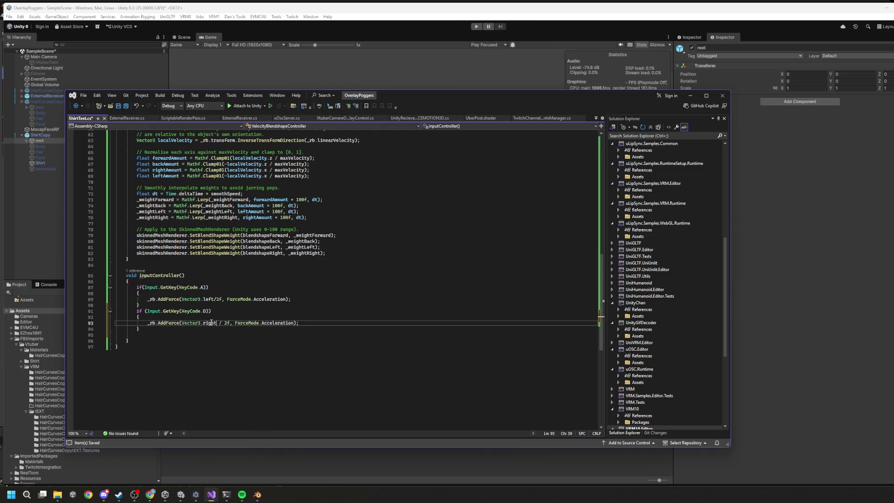
Duplicate both blocks and change their keys to W and S.
{"action": "left_click_drag", "start_coordinate": [137, 287], "coordinate": [173, 329]}
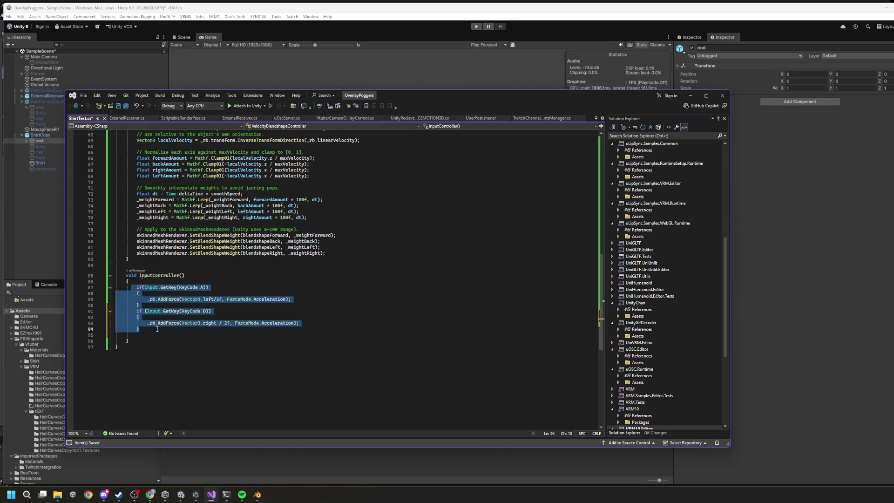
{"action": "key", "text": "ctrl+c"}
{"action": "key", "text": "Down"}
{"action": "key", "text": "ctrl+v"}
{"action": "scroll", "coordinate": [229, 367], "scroll_direction": "up", "scroll_amount": 1}
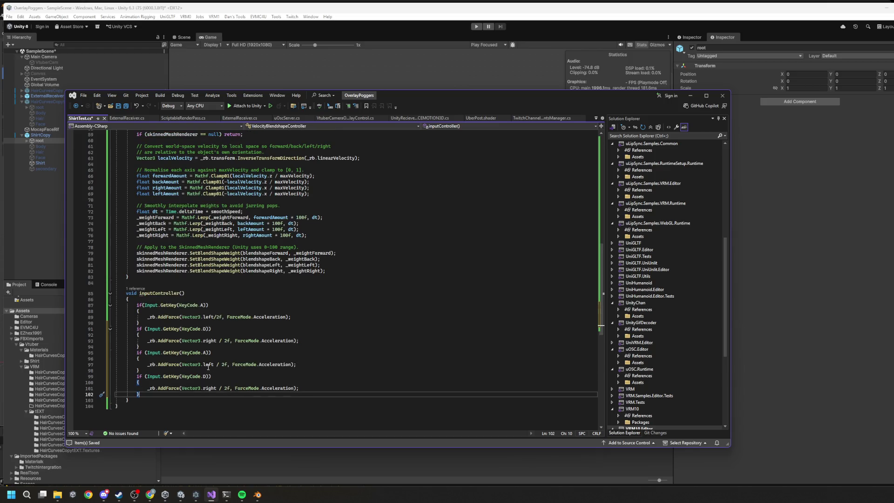
{"action": "double_click", "coordinate": [203, 352]}
{"action": "type", "text": "W"}
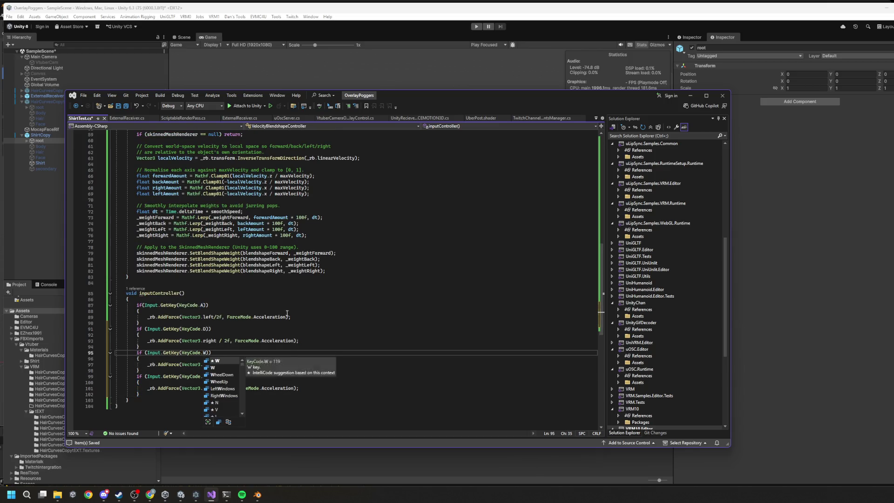
{"action": "key", "text": "Escape"}
{"action": "key", "text": "Down"}
{"action": "key", "text": "Down"}
{"action": "key", "text": "Down"}
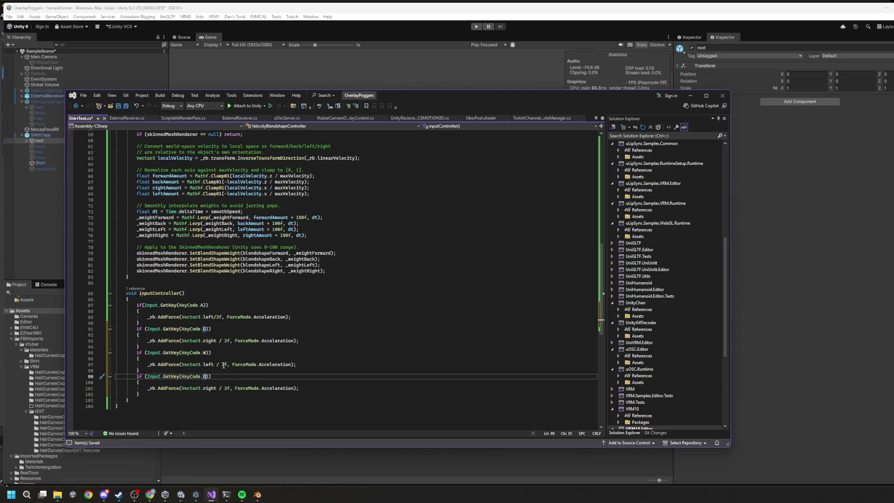
{"action": "type", "text": "S"}
Point the W block forward and the S block back, then save.
{"action": "double_click", "coordinate": [208, 364]}
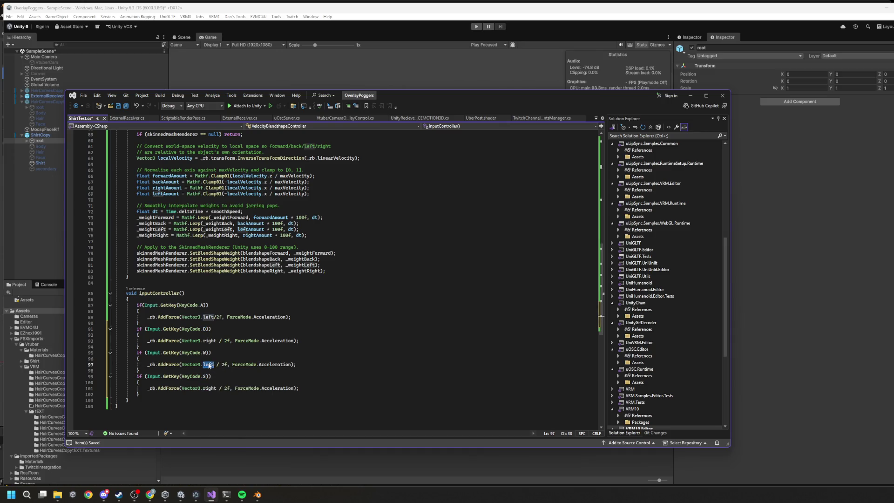
{"action": "type", "text": "forward"}
{"action": "double_click", "coordinate": [208, 388]}
{"action": "type", "text": "back"}
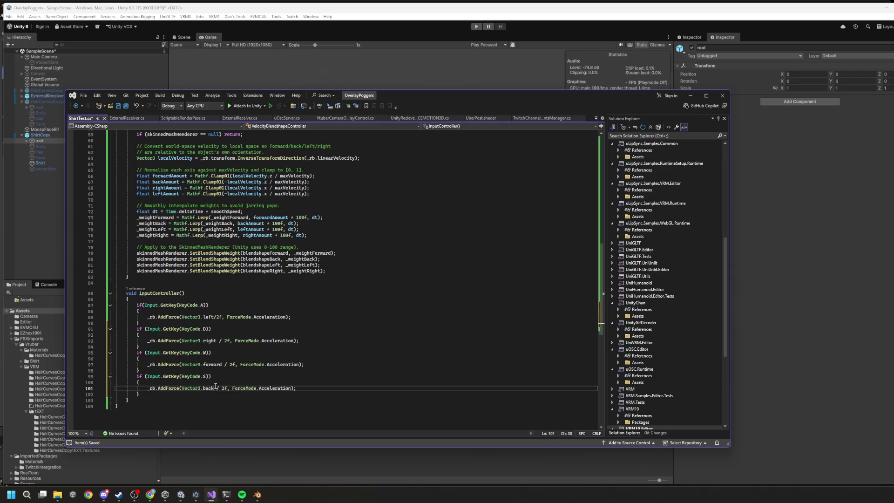
{"action": "key", "text": "ctrl+s"}
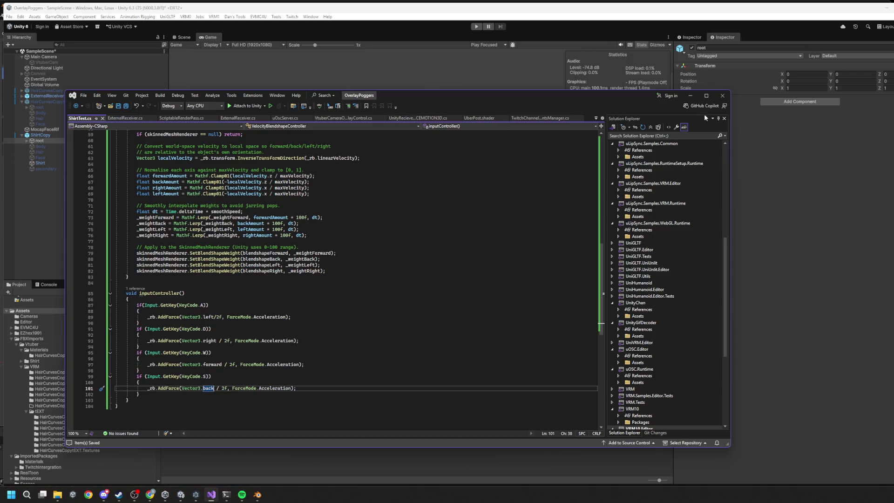
{"action": "left_click", "coordinate": [691, 96]}
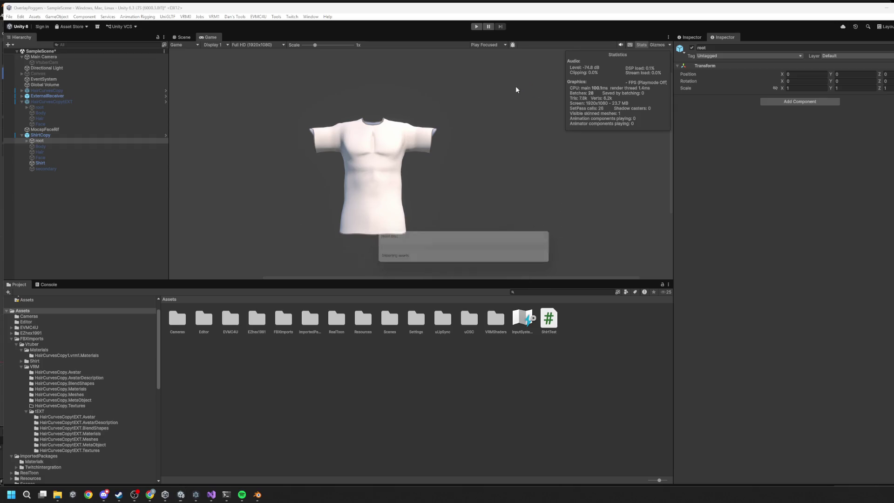
Test the shirt's WASD pushes over two Play-mode runs, then return to Visual Studio.
{"action": "key", "text": "ctrl+p"}
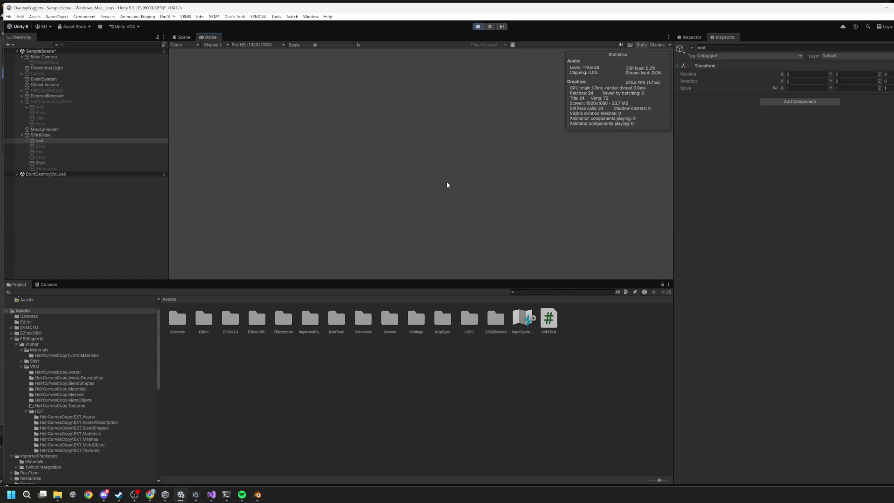
{"action": "left_click", "coordinate": [480, 26]}
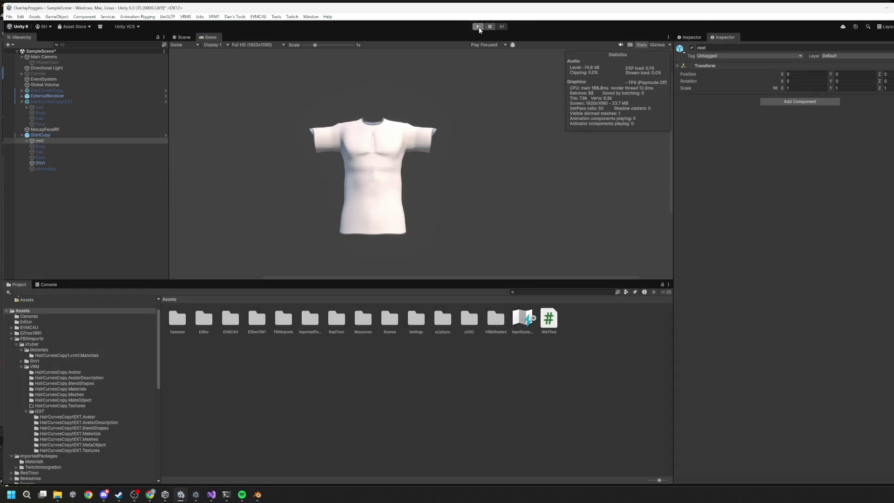
{"action": "left_click", "coordinate": [480, 26]}
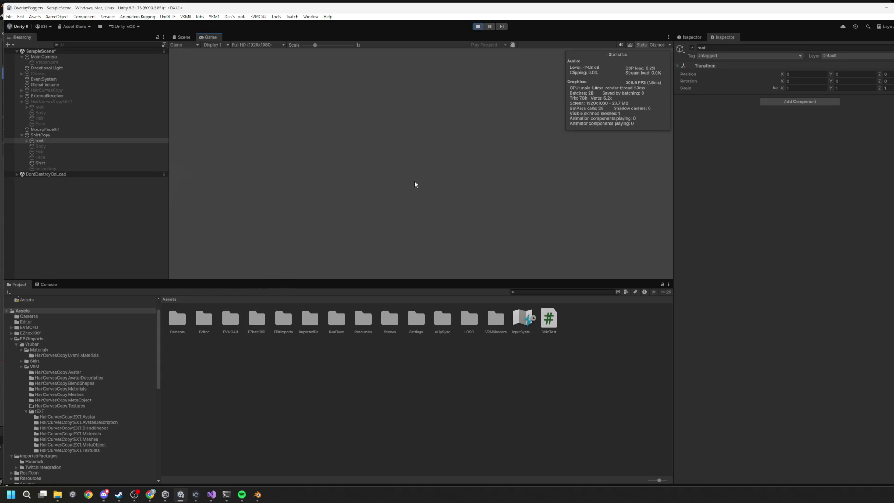
{"action": "left_click", "coordinate": [478, 27]}
{"action": "key", "text": "alt+Tab"}
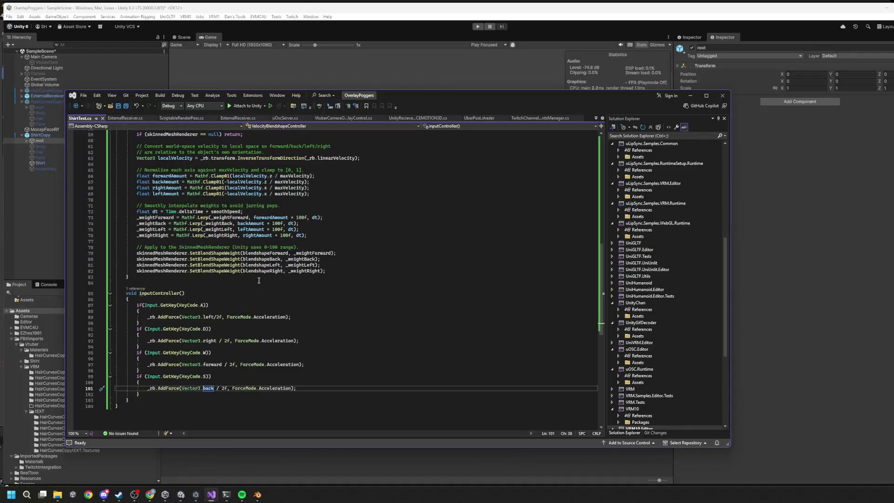
Lower maxVelocity on line 27 from 5f to 1f and save, then select Body under ShirtCopy.
{"action": "scroll", "coordinate": [259, 280], "scroll_direction": "up", "scroll_amount": 20}
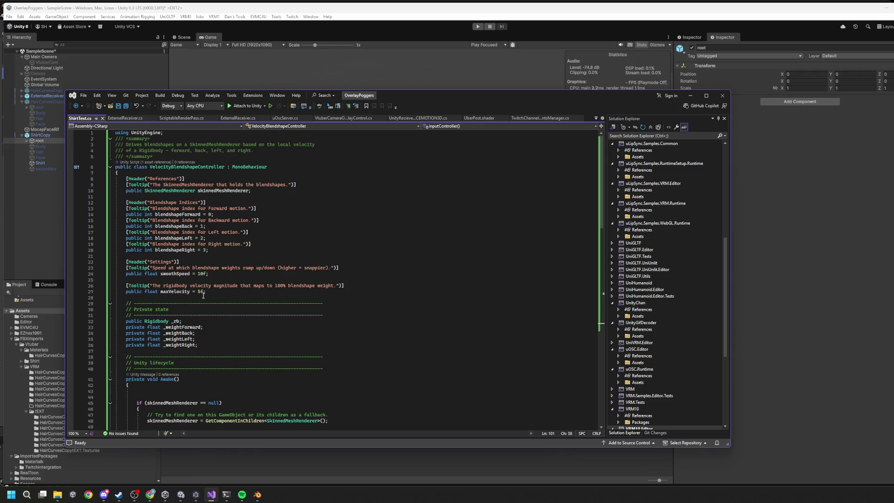
{"action": "left_click", "coordinate": [205, 292]}
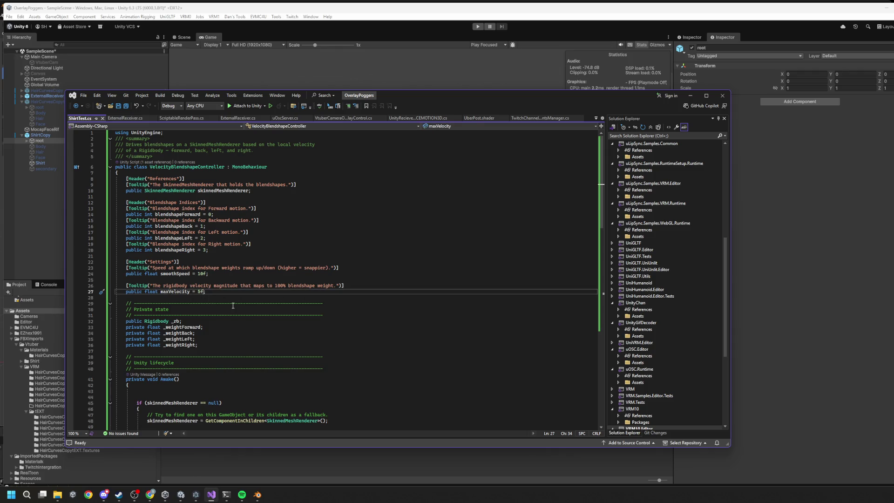
{"action": "key", "text": "Left"}
{"action": "key", "text": "BackSpace"}
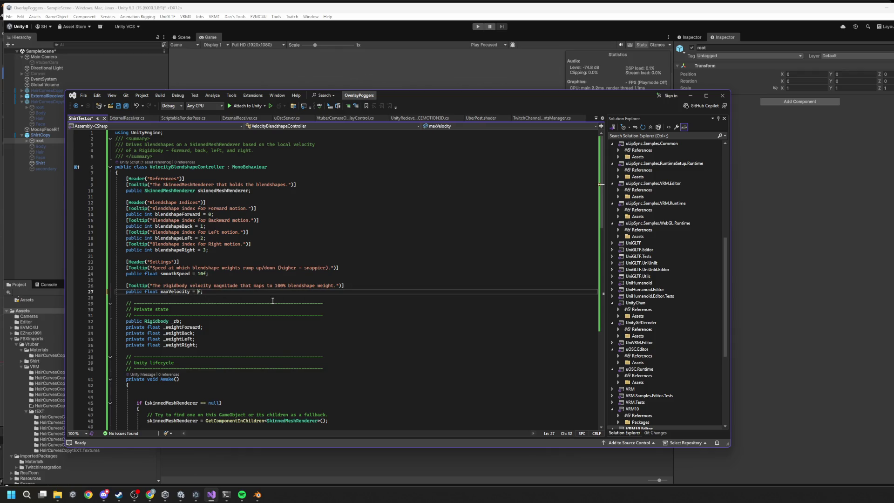
{"action": "key", "text": "ctrl+s"}
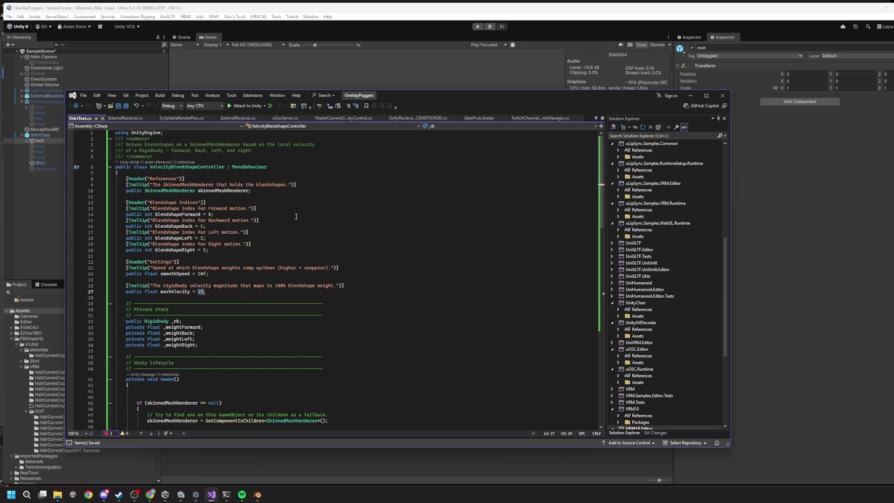
{"action": "left_click", "coordinate": [354, 254]}
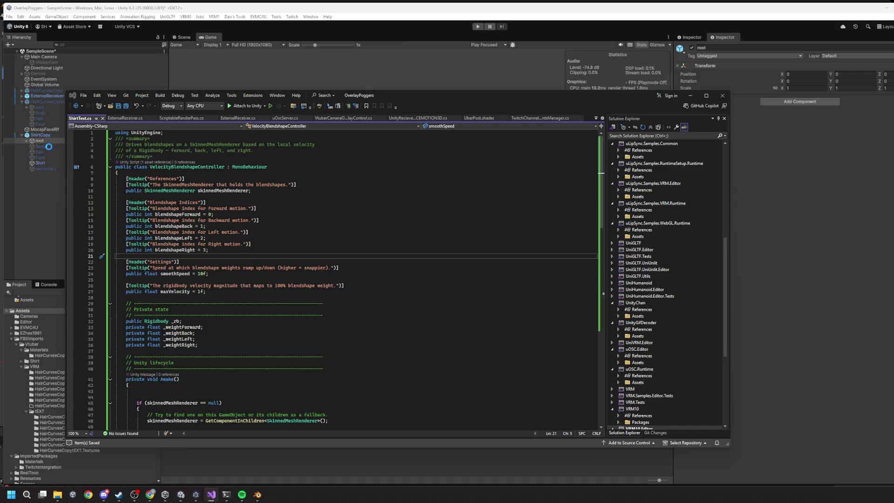
{"action": "left_click", "coordinate": [50, 146]}
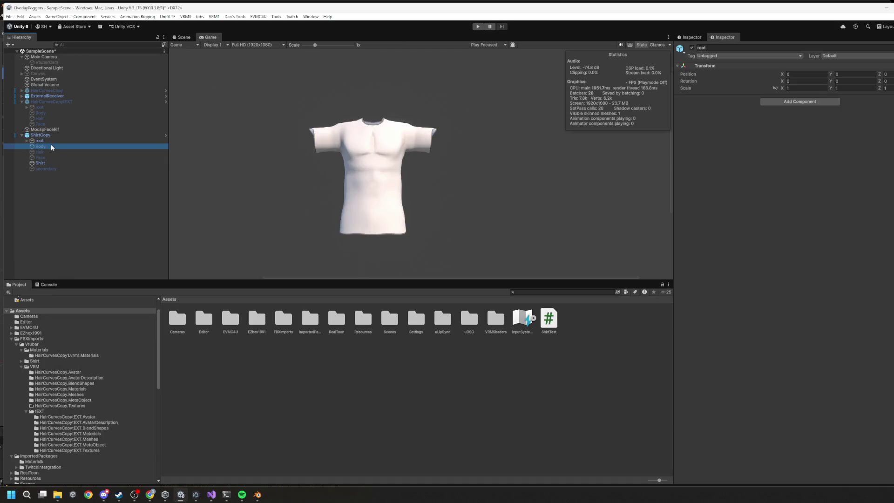
Activate the Body, Hair and Face objects under ShirtCopy and start Play mode.
{"action": "left_click", "coordinate": [692, 48]}
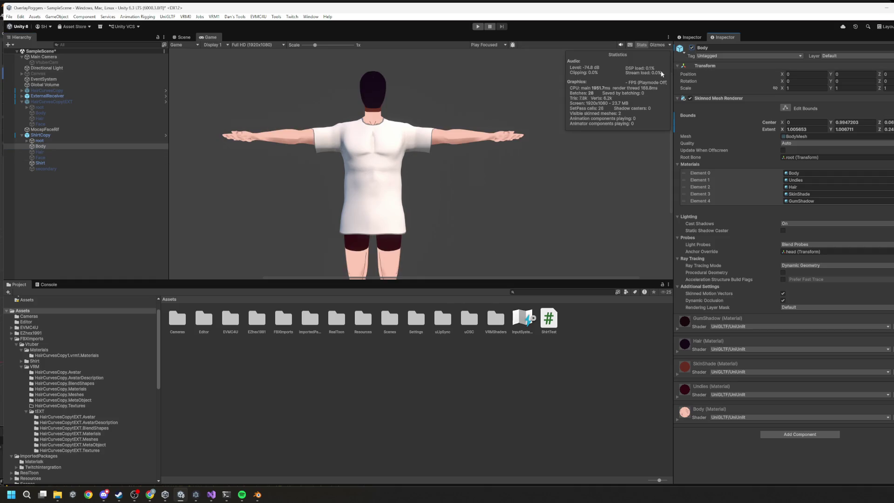
{"action": "left_click", "coordinate": [90, 152]}
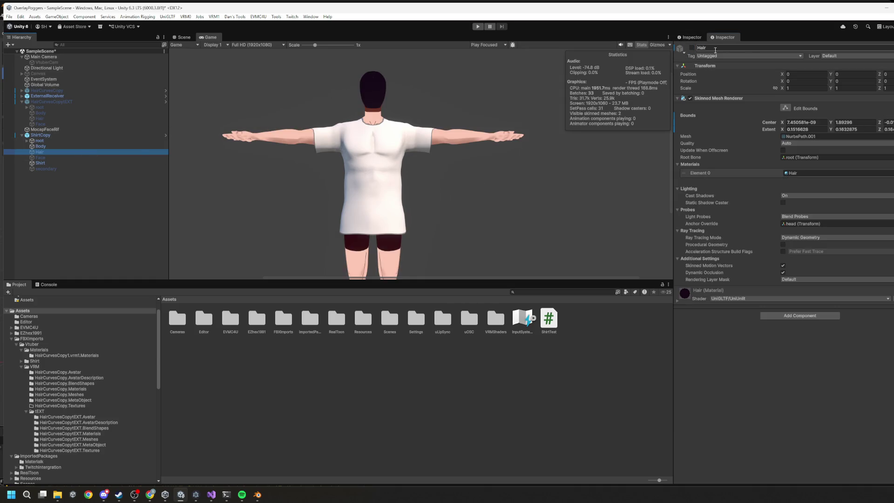
{"action": "left_click", "coordinate": [692, 47]}
{"action": "left_click", "coordinate": [51, 158]}
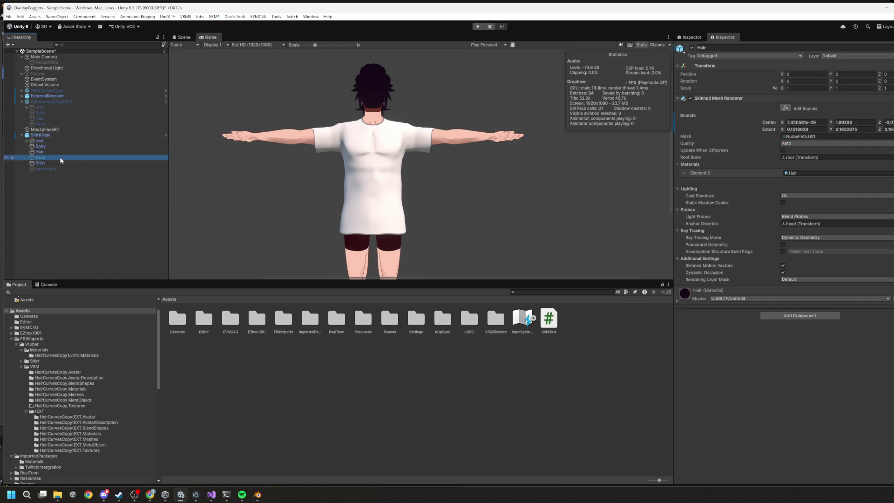
{"action": "left_click", "coordinate": [692, 47]}
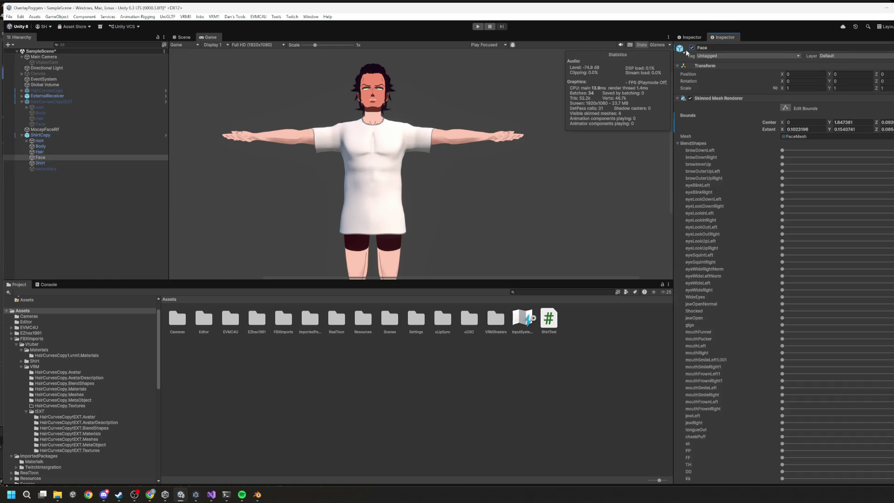
{"action": "left_click", "coordinate": [478, 27]}
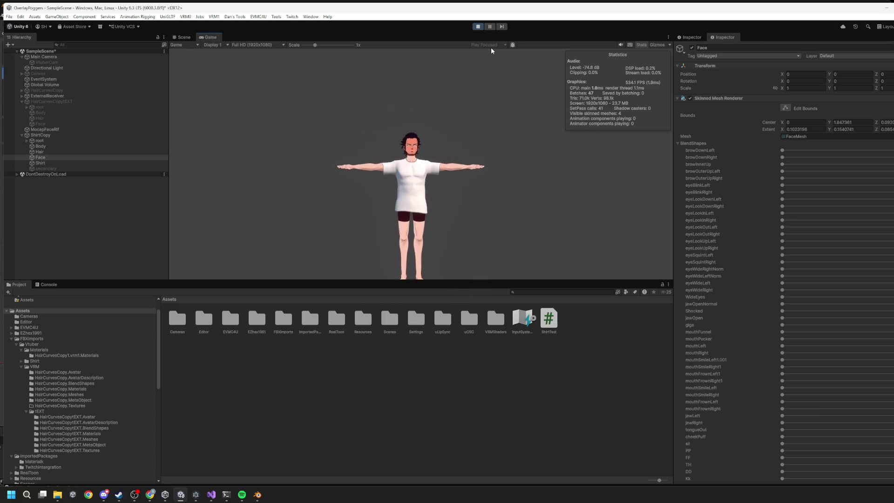
Stop Play and review where maxVelocity and the 100f force values are used.
{"action": "left_click", "coordinate": [479, 27]}
{"action": "key", "text": "alt+Tab"}
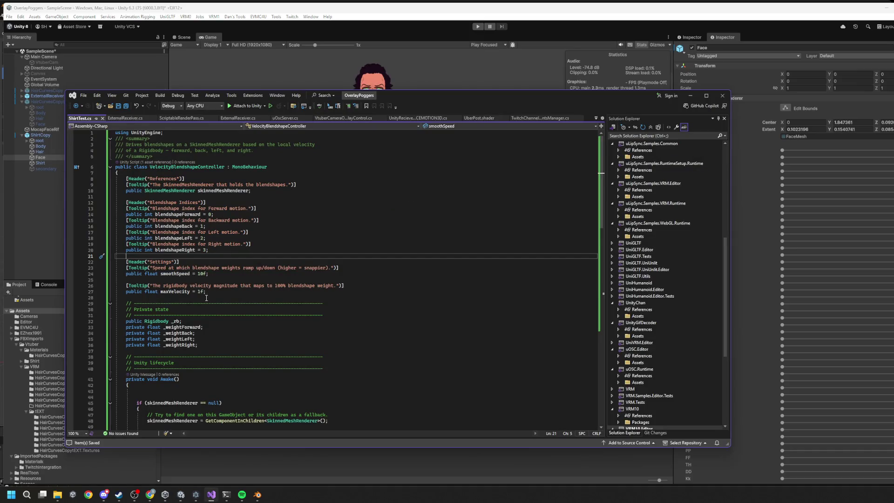
{"action": "mouse_move", "coordinate": [188, 294]}
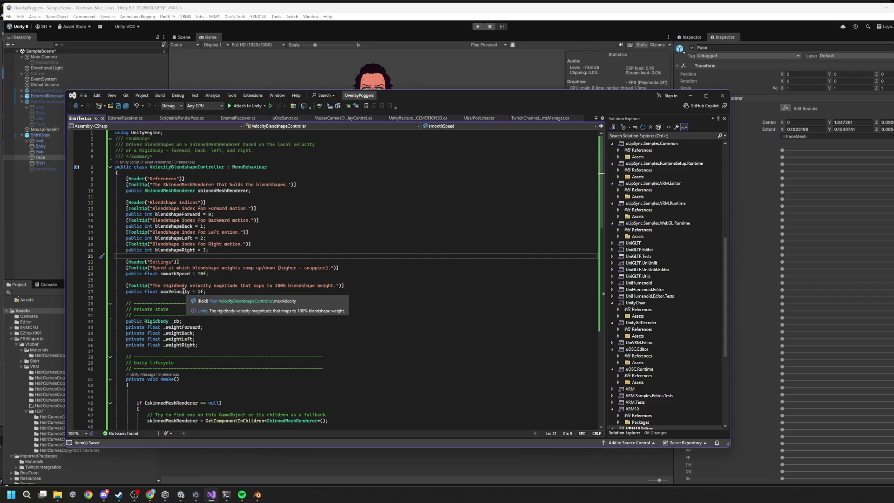
{"action": "left_click", "coordinate": [187, 291]}
{"action": "scroll", "coordinate": [187, 293], "scroll_direction": "down", "scroll_amount": 17}
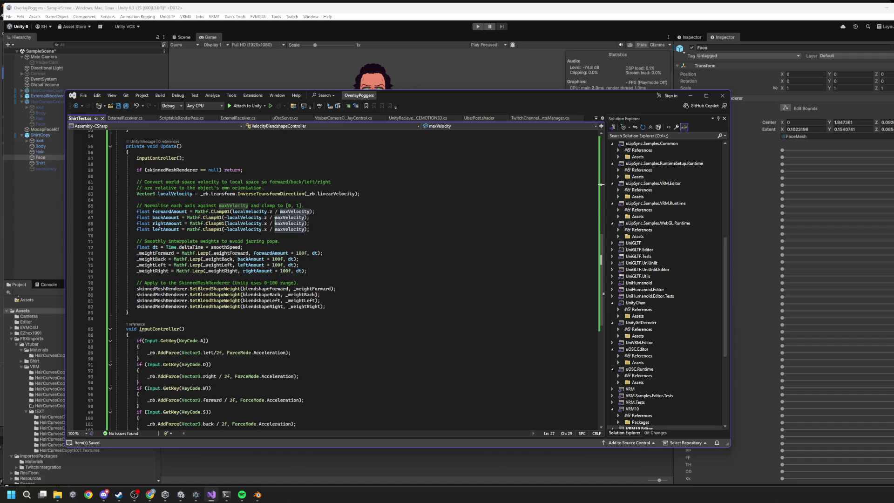
{"action": "mouse_move", "coordinate": [270, 217]}
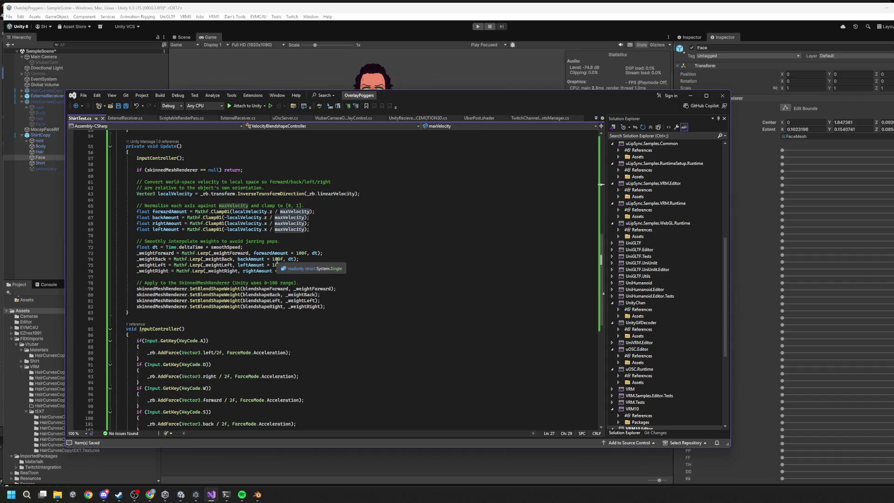
{"action": "double_click", "coordinate": [277, 259]}
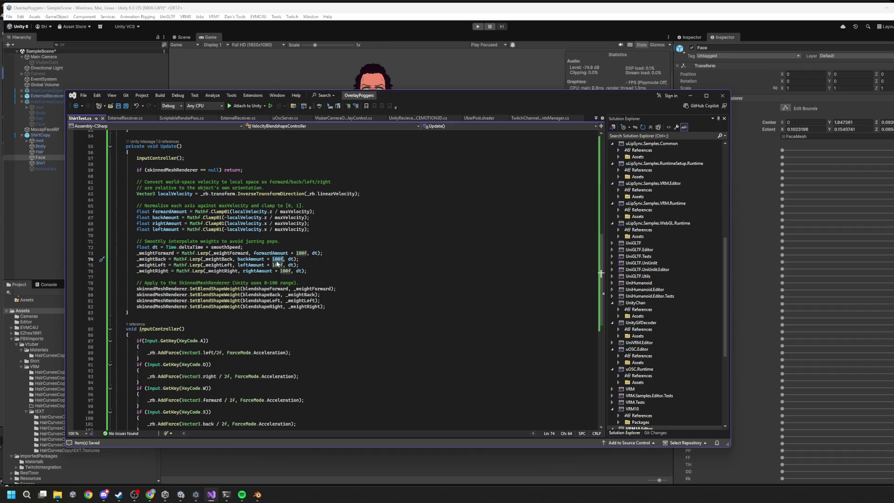
{"action": "double_click", "coordinate": [306, 254]}
{"action": "scroll", "coordinate": [312, 246], "scroll_direction": "up", "scroll_amount": 18}
Add 'public float BlendshapeMultiplier = 5' below maxVelocity and save.
{"action": "left_click", "coordinate": [218, 292]}
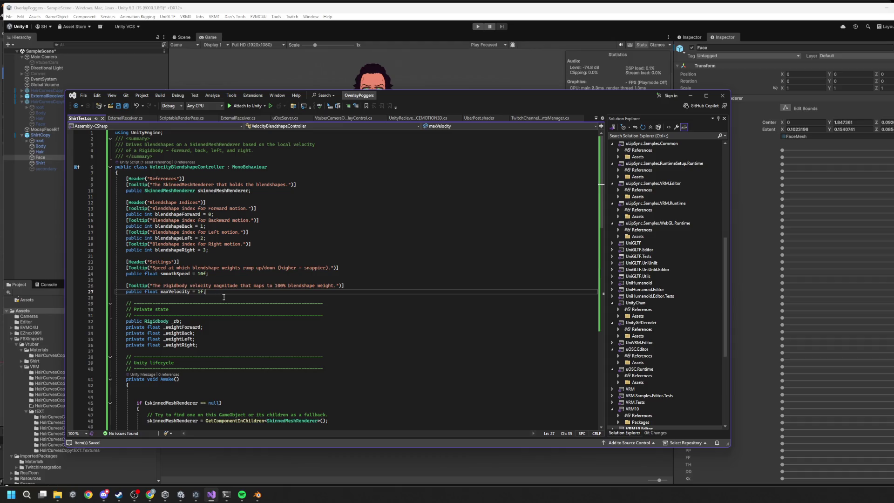
{"action": "key", "text": "Return"}
{"action": "type", "text": "public "}
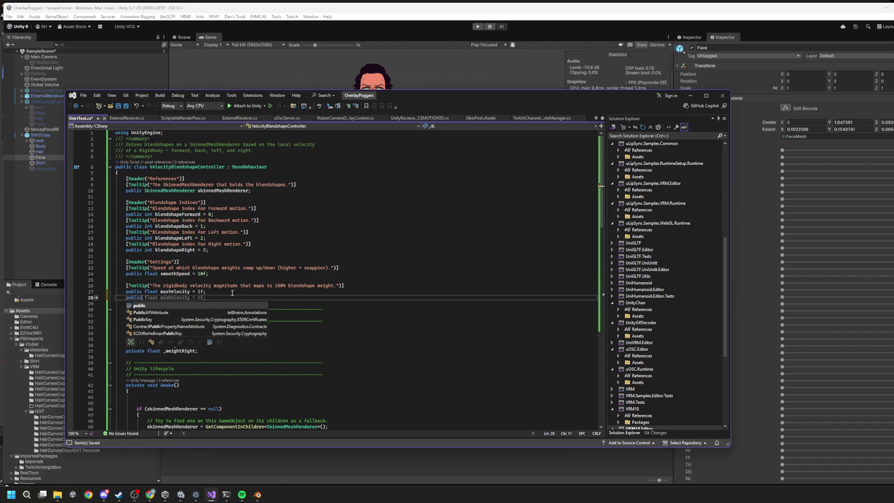
{"action": "type", "text": "float"}
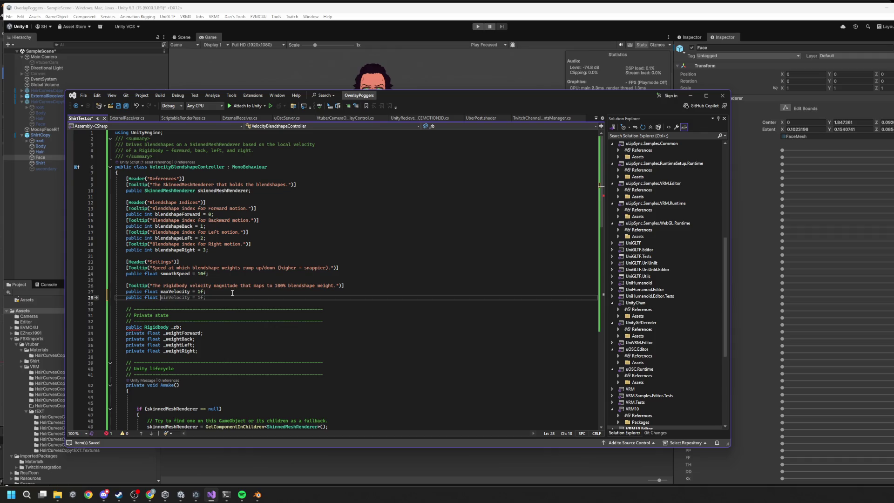
{"action": "type", "text": "shapeMultipler = 5;"}
{"action": "key", "text": "ctrl+s"}
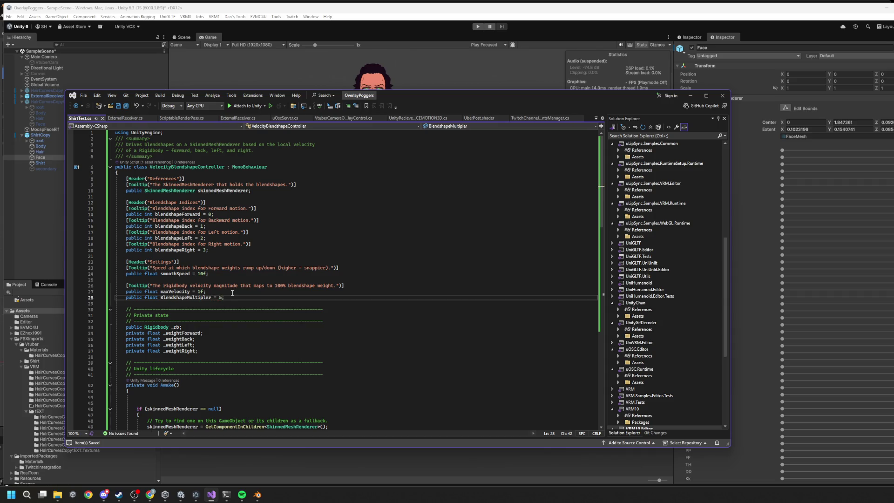
{"action": "double_click", "coordinate": [221, 298]}
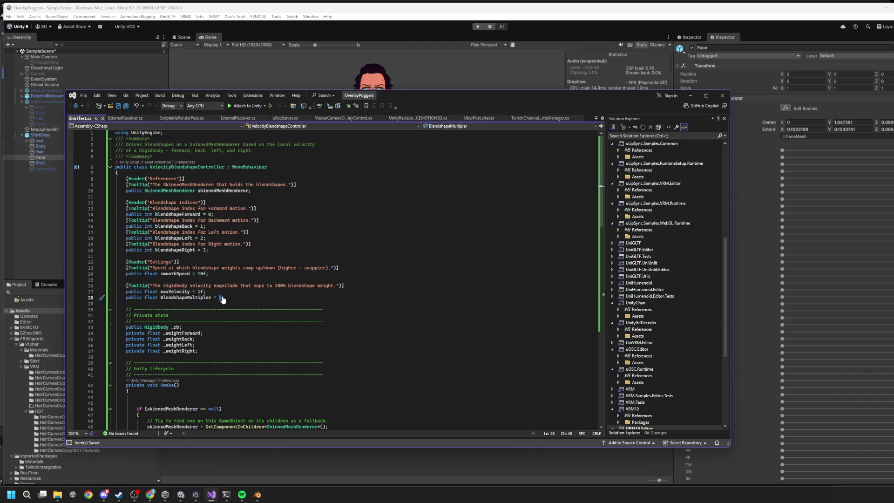
Review the forward and back amount lines, then begin an animationCurve field on line 29.
{"action": "scroll", "coordinate": [236, 286], "scroll_direction": "down", "scroll_amount": 17}
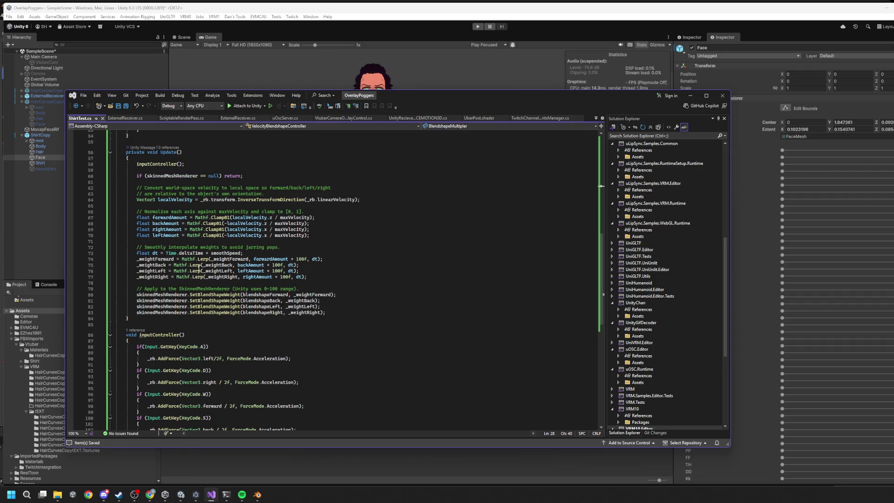
{"action": "double_click", "coordinate": [254, 266]}
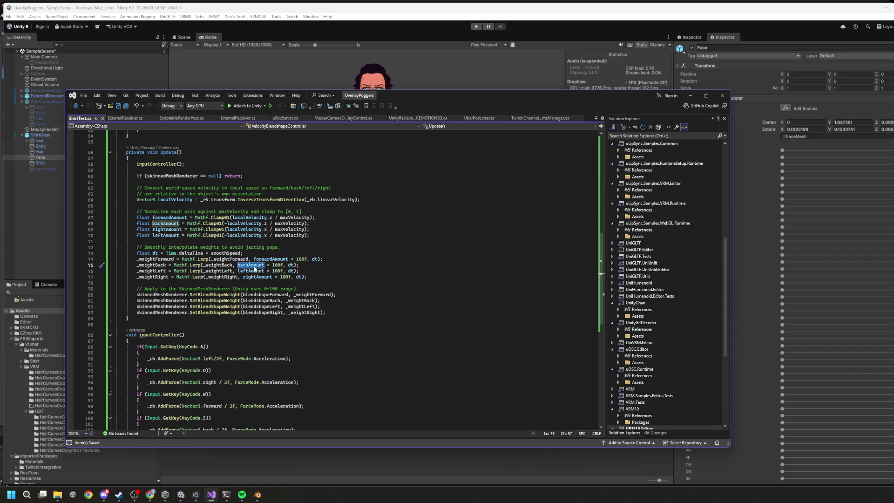
{"action": "left_click_drag", "start_coordinate": [189, 219], "coordinate": [310, 223]}
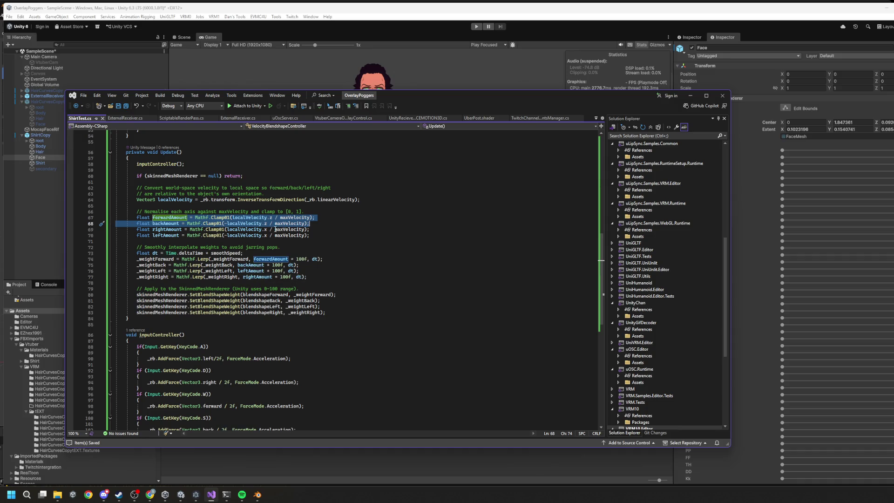
{"action": "left_click", "coordinate": [191, 241]}
{"action": "scroll", "coordinate": [191, 252], "scroll_direction": "up", "scroll_amount": 18}
{"action": "left_click", "coordinate": [162, 303]}
{"action": "type", "text": "anima"}
{"action": "type", "text": "tio"}
{"action": "type", "text": "curv"}
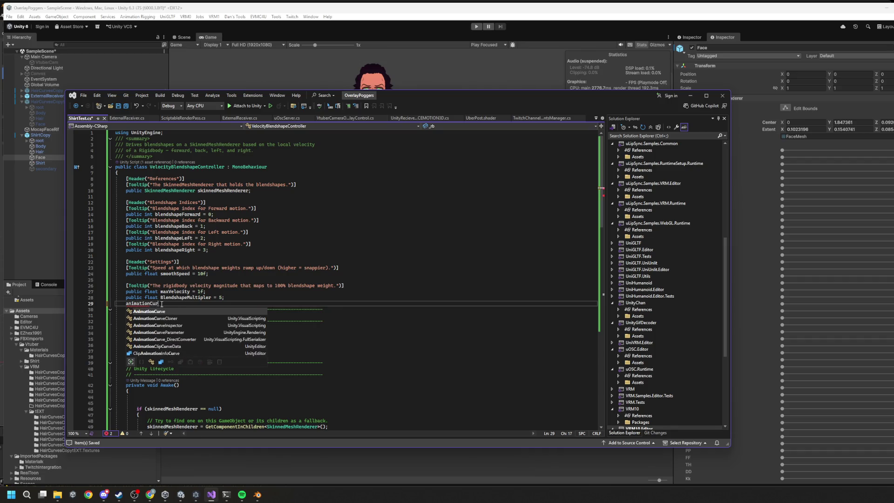
Complete the 'public AnimationCurve animationCurve;' declaration and return to Unity to compile.
{"action": "key", "text": "Tab"}
{"action": "key", "text": "BackSpace"}
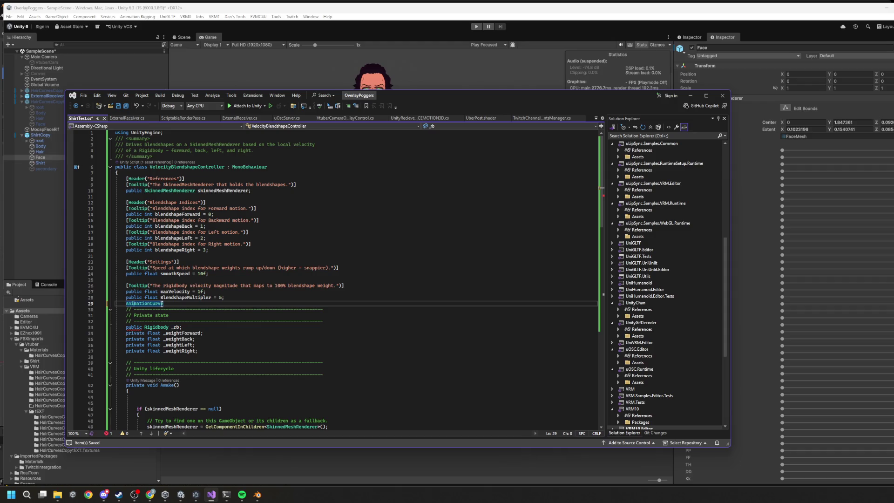
{"action": "type", "text": "pub"}
{"action": "type", "text": "lic "}
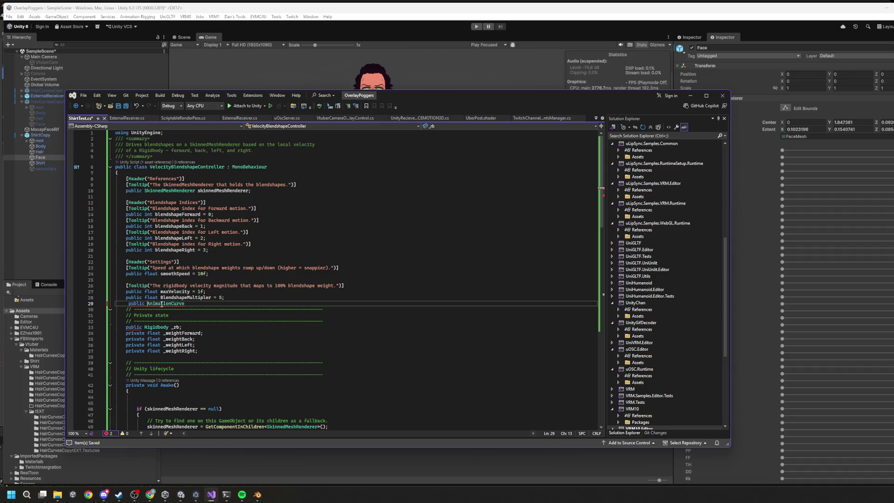
{"action": "type", "text": " animCur"}
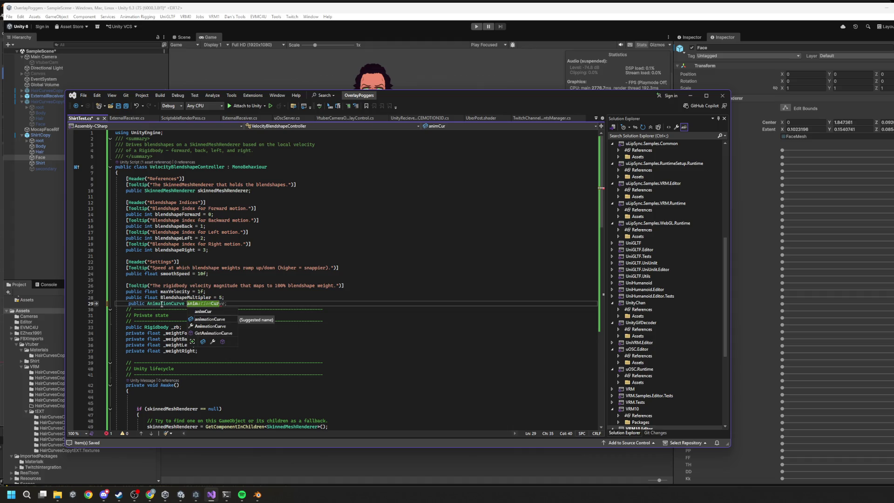
{"action": "key", "text": "Tab"}
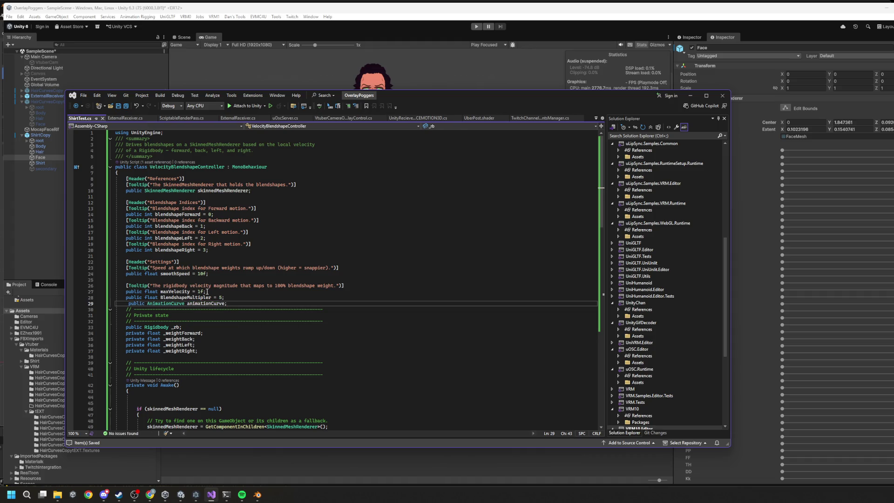
{"action": "key", "text": "alt+Tab"}
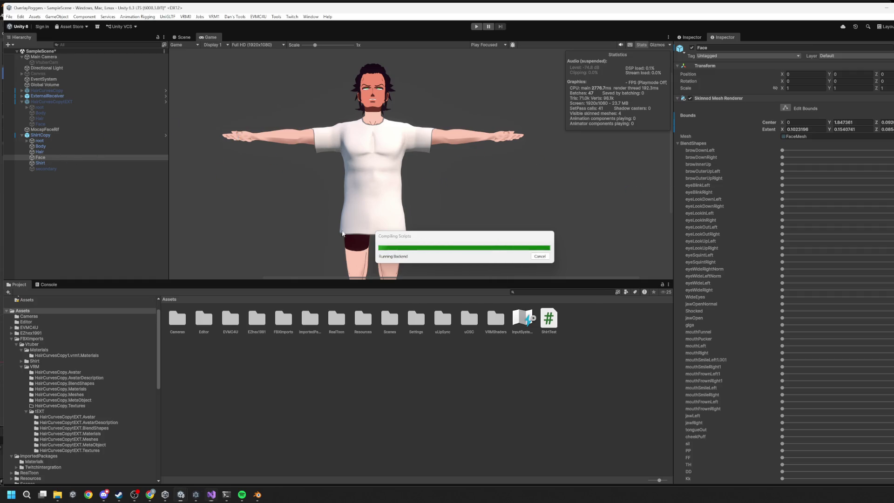
Open the Shirt's Animation Curve in a centred, widened curve editor.
{"action": "left_click", "coordinate": [66, 162]}
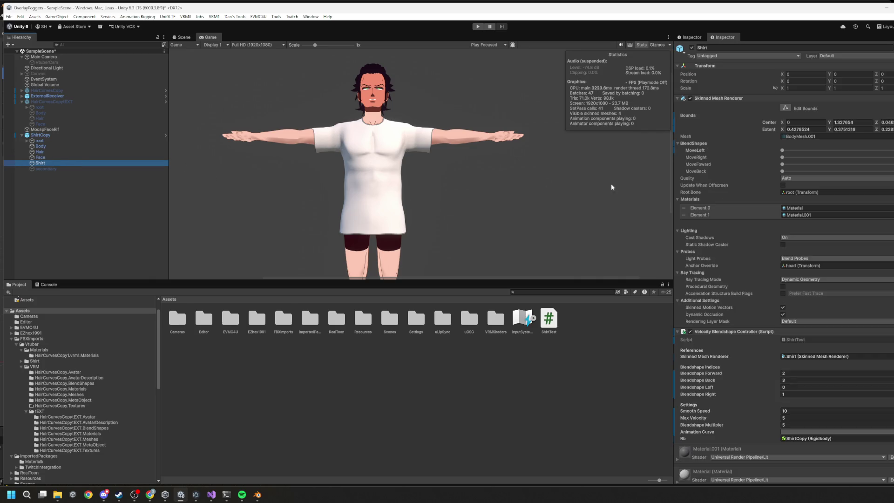
{"action": "scroll", "coordinate": [790, 286], "scroll_direction": "down", "scroll_amount": 3}
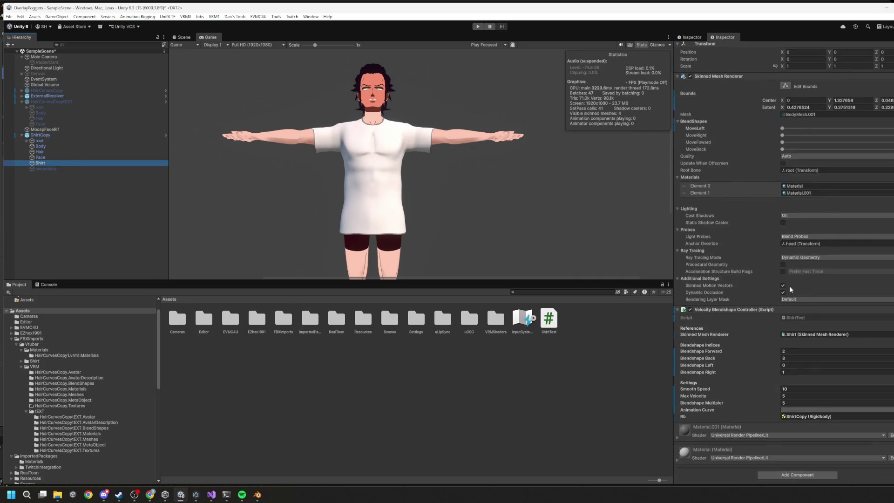
{"action": "left_click", "coordinate": [807, 410]}
{"action": "left_click_drag", "start_coordinate": [859, 287], "coordinate": [394, 144]}
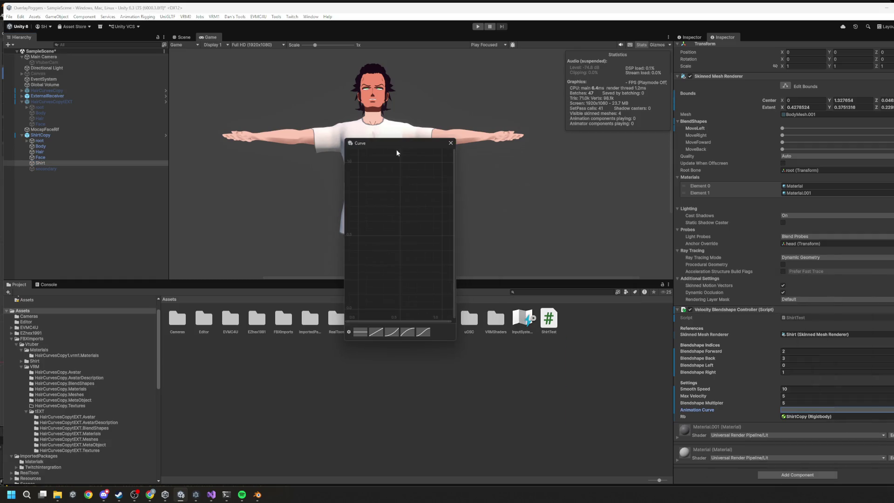
{"action": "left_click_drag", "start_coordinate": [458, 248], "coordinate": [652, 257]}
Shape the curve into an ease-out reaching 1 at about 0.5, then close the editor.
{"action": "left_click", "coordinate": [376, 332]}
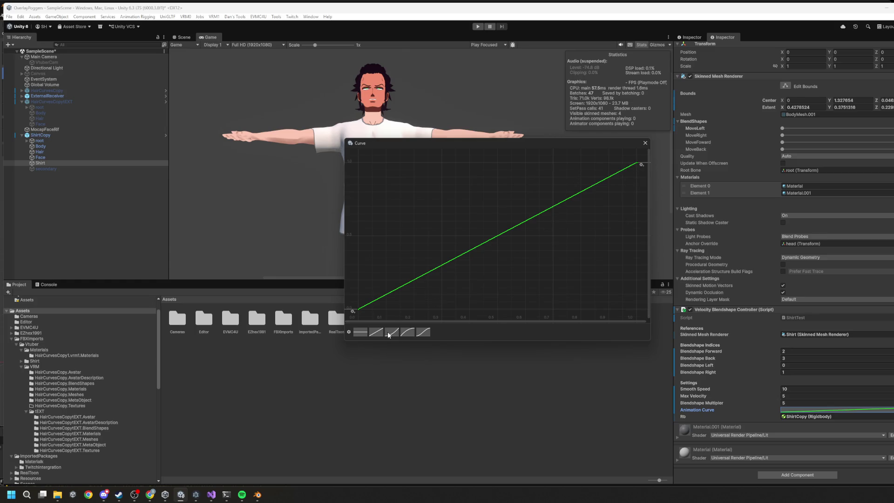
{"action": "left_click", "coordinate": [407, 332]}
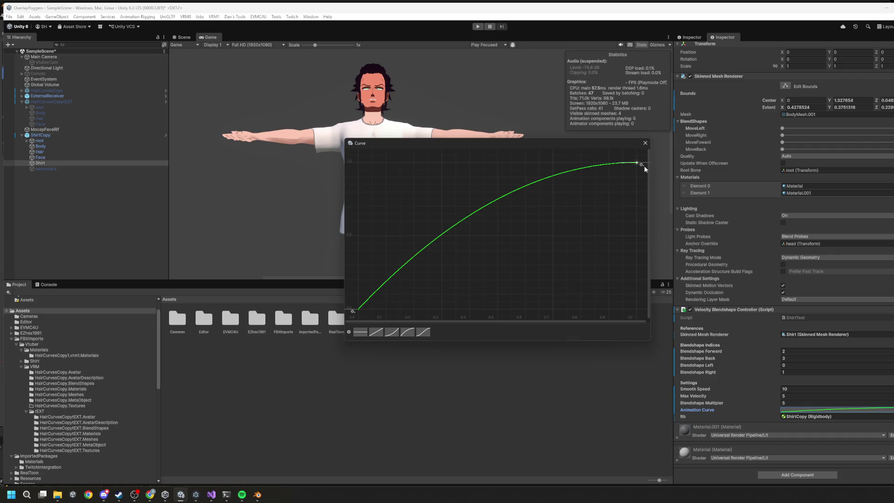
{"action": "mouse_move", "coordinate": [639, 164]}
{"action": "left_mouse_down"}
{"action": "mouse_move", "coordinate": [455, 167]}
{"action": "mouse_move", "coordinate": [513, 169]}
{"action": "mouse_move", "coordinate": [496, 174]}
{"action": "left_mouse_up"}
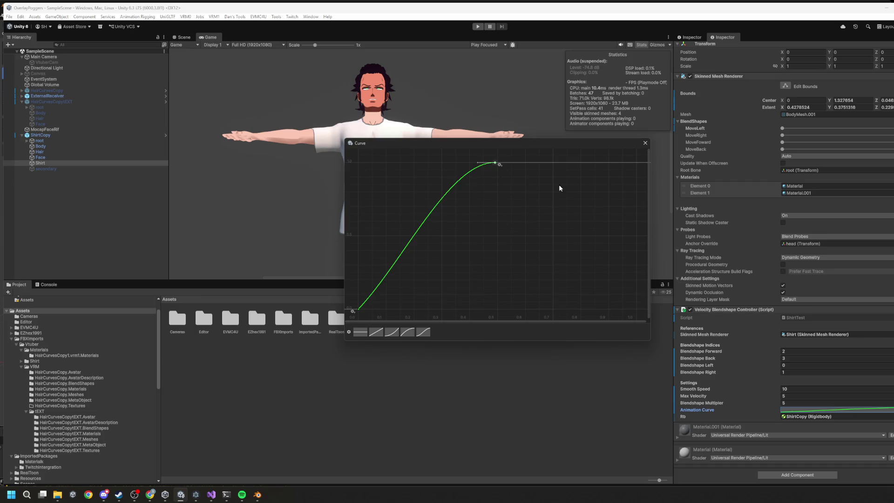
{"action": "left_click", "coordinate": [647, 144]}
{"action": "key", "text": "alt+Tab"}
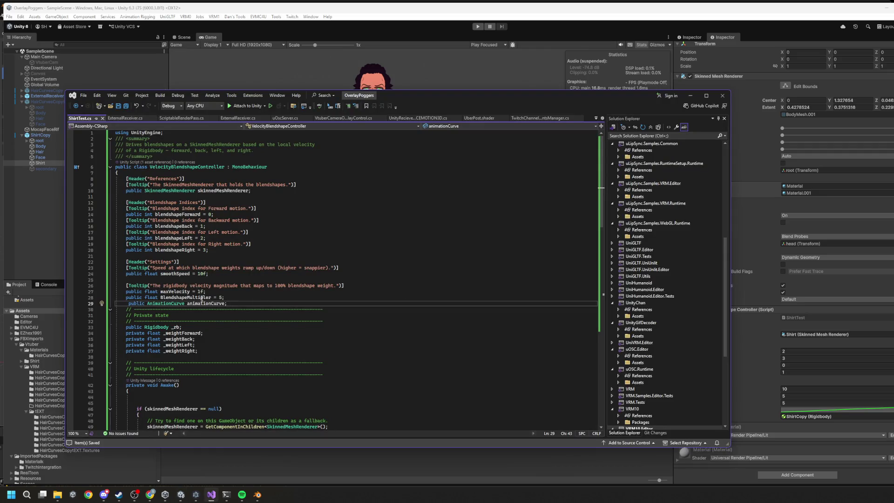
Try adding 'forwardAmount = animationCurve.Evaluate(forwardAmount)' on line 71, then delete it again.
{"action": "scroll", "coordinate": [243, 311], "scroll_direction": "down", "scroll_amount": 15}
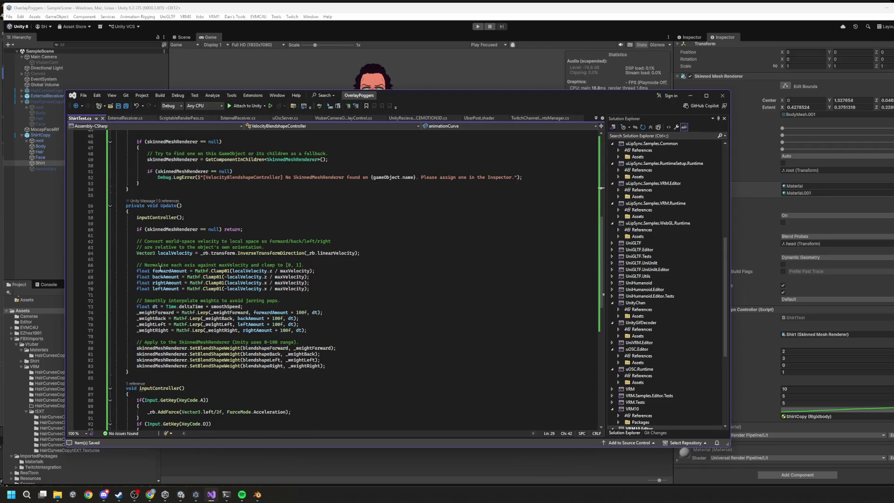
{"action": "left_click", "coordinate": [274, 289]}
{"action": "scroll", "coordinate": [234, 247], "scroll_direction": "down", "scroll_amount": 4}
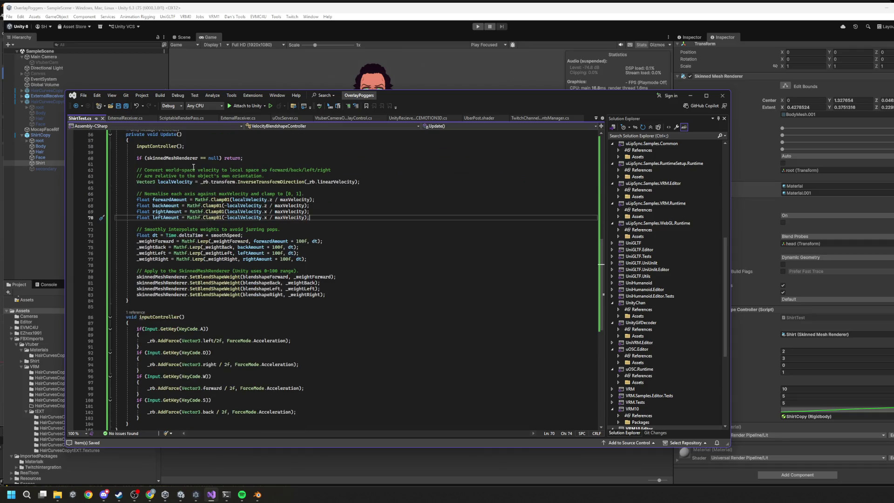
{"action": "left_click", "coordinate": [167, 224]}
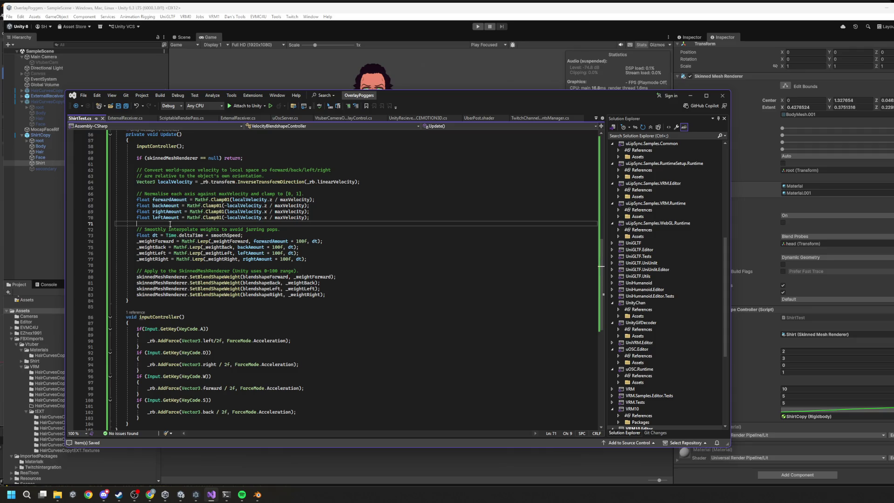
{"action": "left_click", "coordinate": [162, 200]}
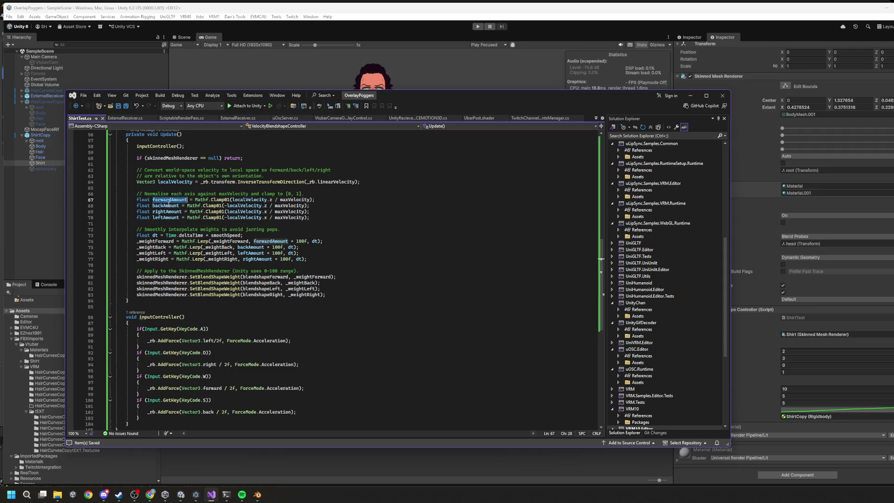
{"action": "left_click", "coordinate": [166, 224]}
{"action": "type", "text": "forwardAmount = "}
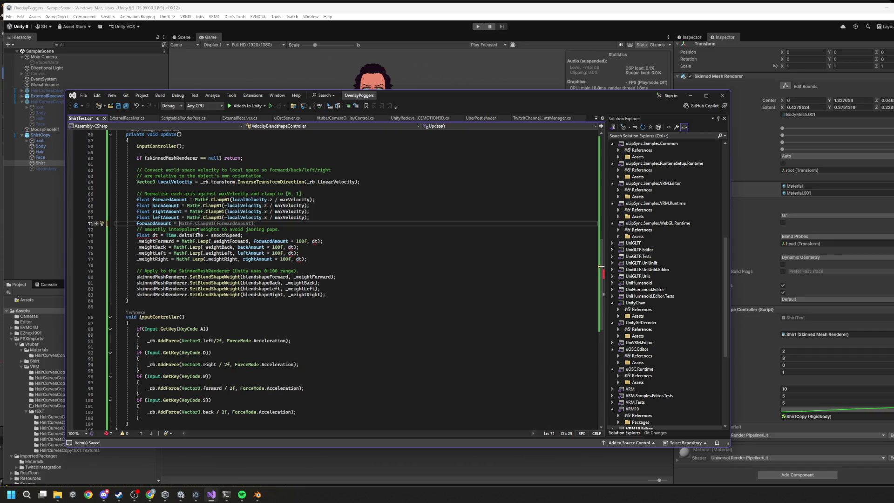
{"action": "type", "text": "animationCurve."}
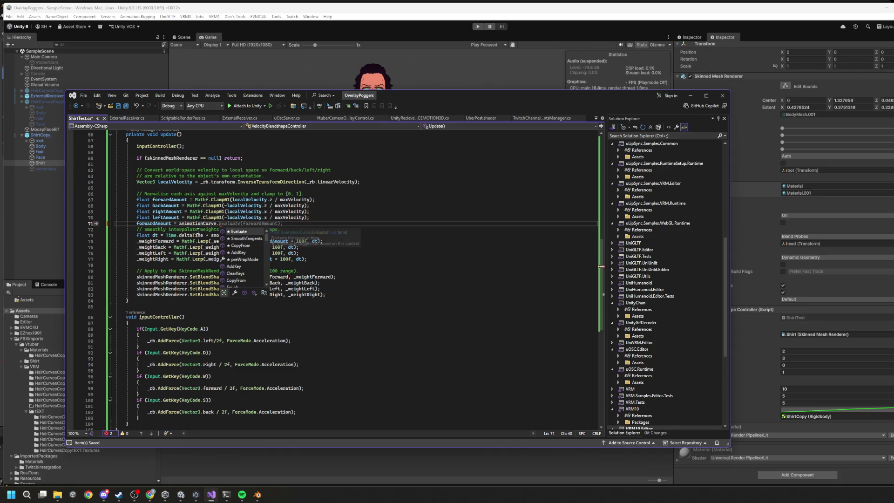
{"action": "key", "text": "Tab"}
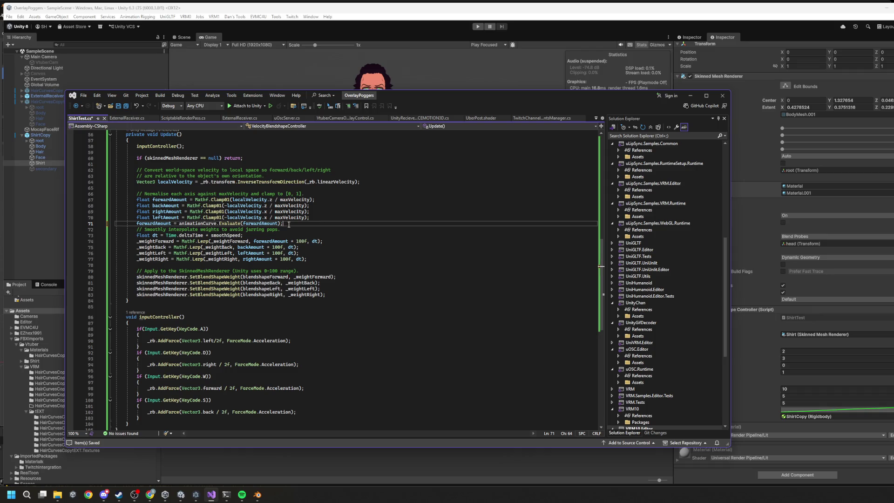
{"action": "key", "text": "Return"}
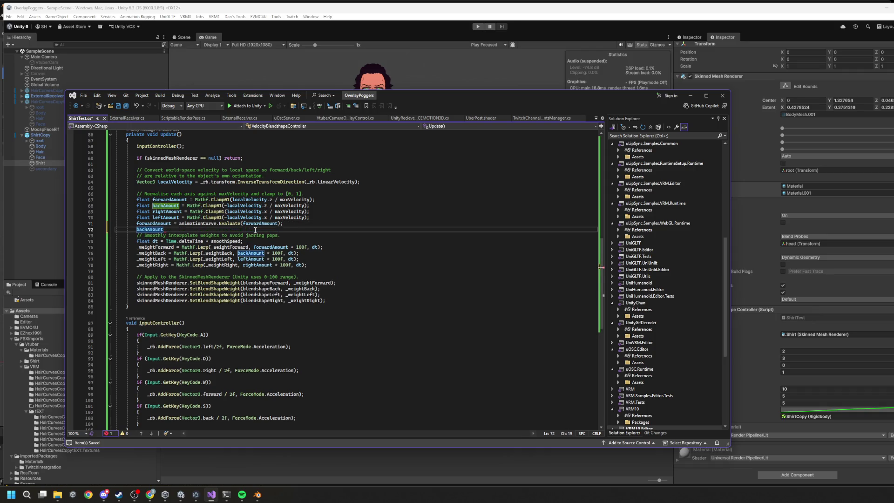
{"action": "key", "text": "BackSpace"}
{"action": "key", "text": "ctrl+BackSpace"}
{"action": "key", "text": "ctrl+BackSpace"}
{"action": "key", "text": "ctrl+BackSpace"}
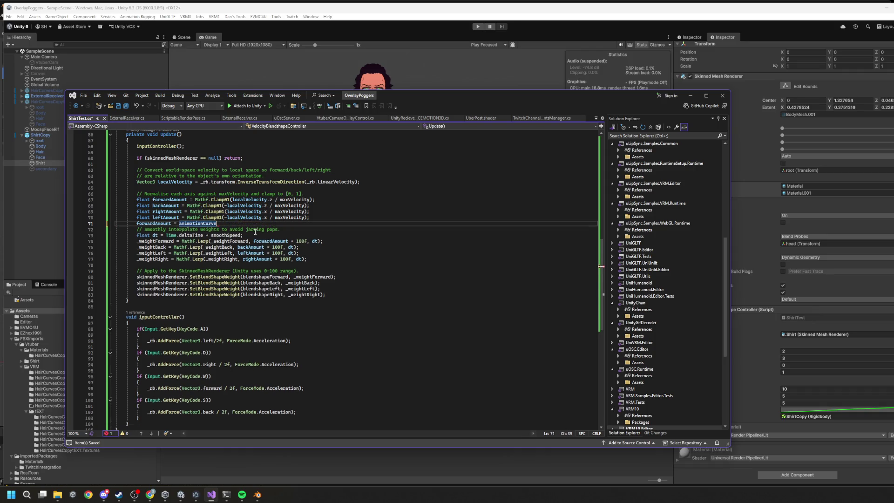
{"action": "key", "text": "ctrl+BackSpace"}
Wrap the forward Mathf.Clamp01 line 67 in animationCurve.Evaluate(...).
{"action": "left_click", "coordinate": [195, 200]}
{"action": "type", "text": "anima"}
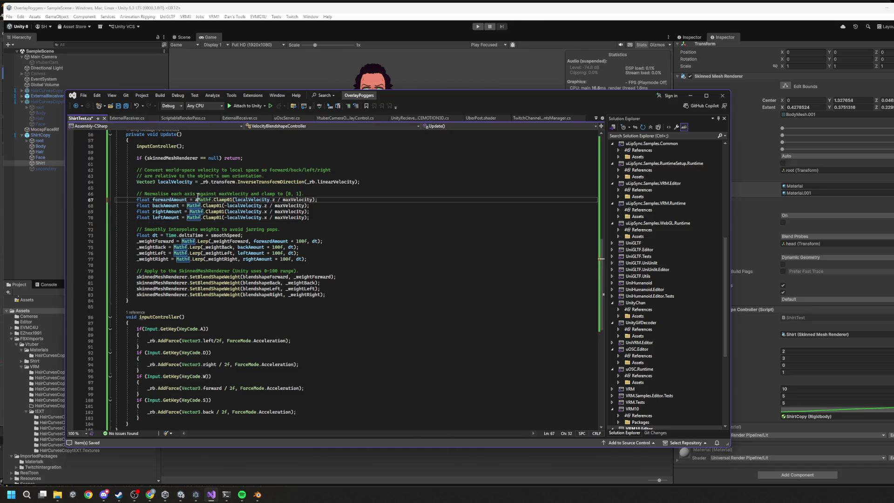
{"action": "key", "text": "BackSpace"}
{"action": "key", "text": "BackSpace"}
{"action": "key", "text": "BackSpace"}
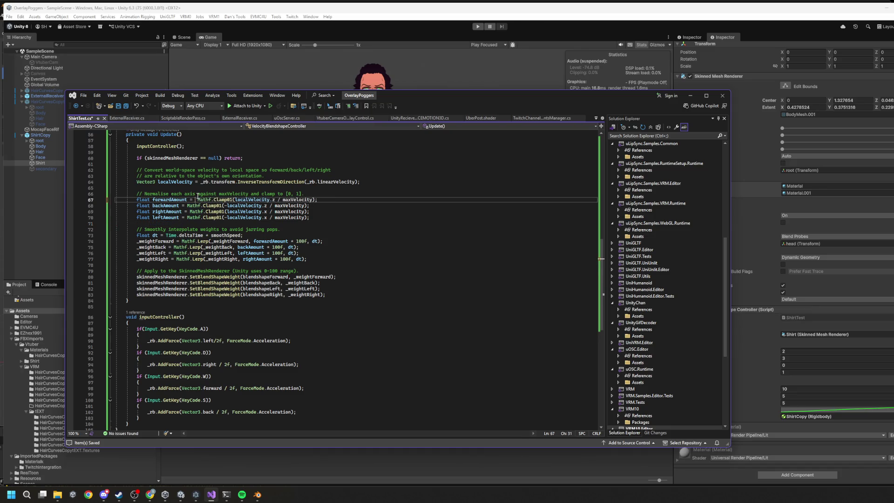
{"action": "type", "text": "an"}
{"action": "key", "text": "Tab"}
{"action": "type", "text": "."}
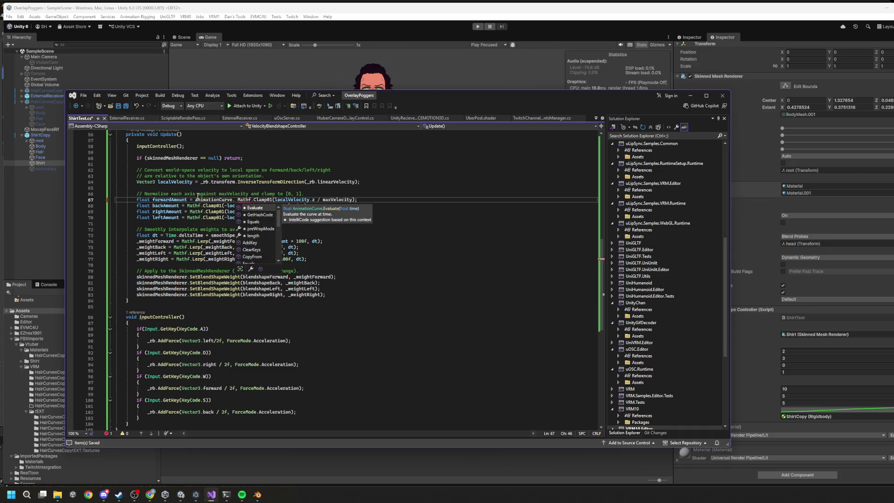
{"action": "key", "text": "Tab"}
{"action": "type", "text": "("}
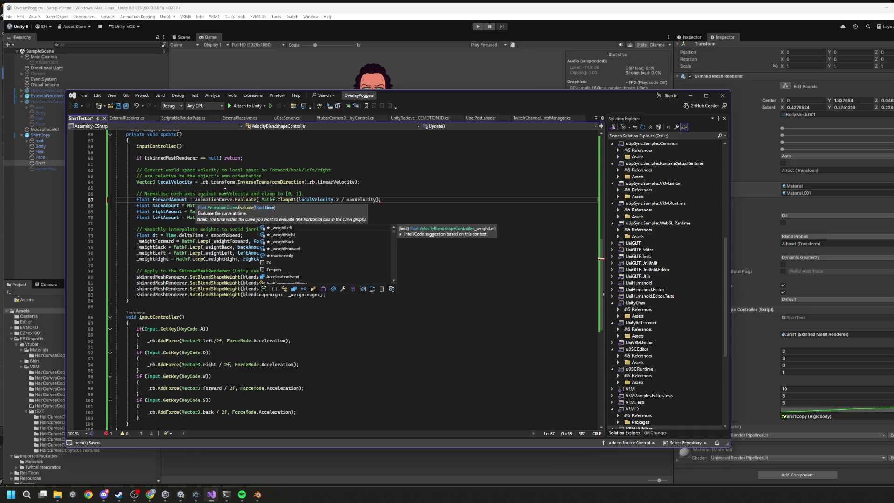
{"action": "type", "text": ")"}
{"action": "left_click", "coordinate": [380, 199]}
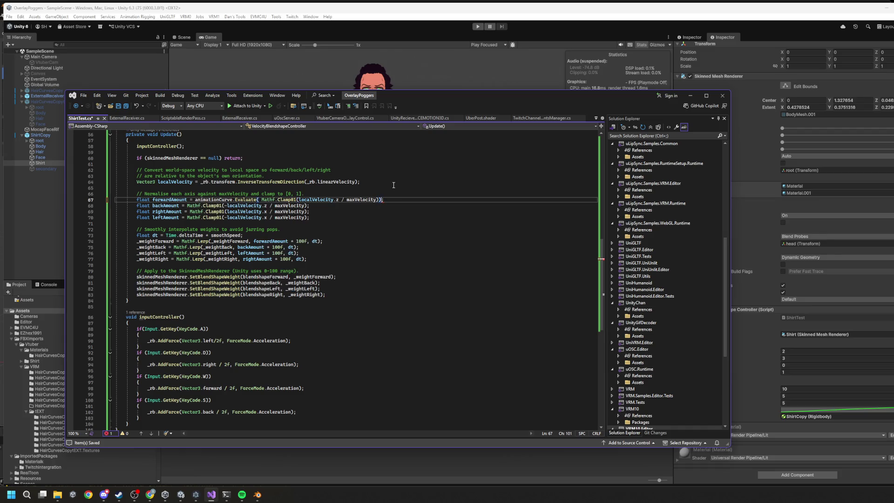
Copy animationCurve.Evaluate to wrap the back amount on line 68, and save.
{"action": "left_click_drag", "start_coordinate": [195, 200], "coordinate": [258, 200]}
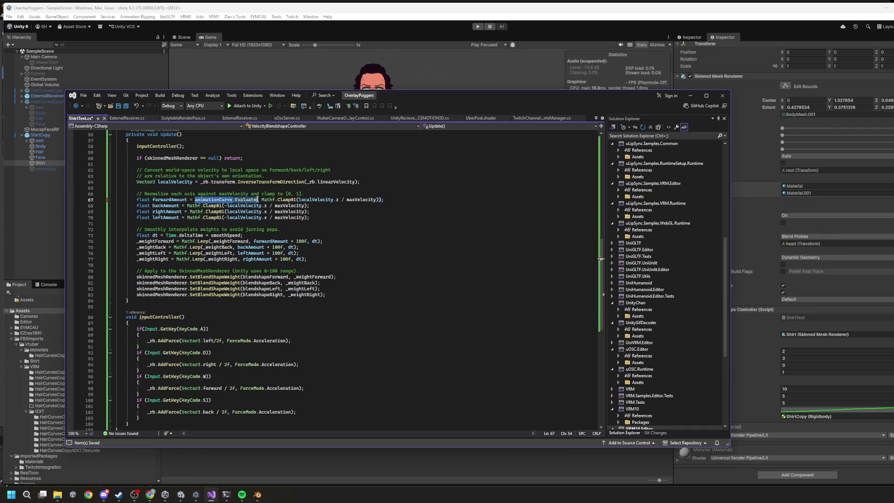
{"action": "key", "text": "ctrl+c"}
{"action": "left_click", "coordinate": [187, 206]}
{"action": "key", "text": "ctrl+v"}
{"action": "type", "text": "("}
{"action": "left_click", "coordinate": [369, 205]}
{"action": "type", "text": ")"}
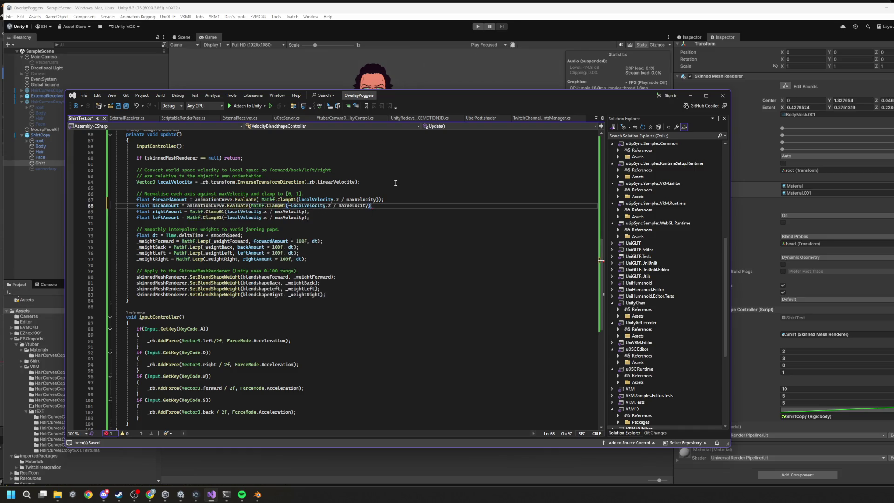
{"action": "key", "text": "ctrl+s"}
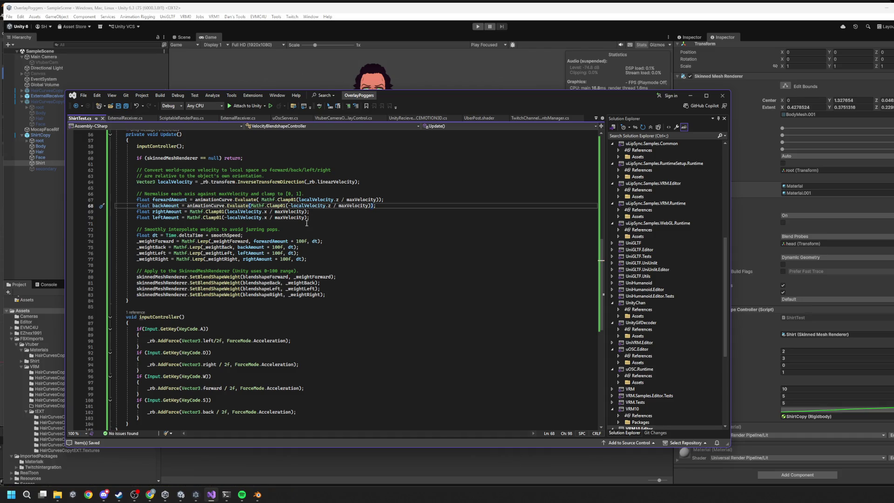
Wrap the right and left amounts on lines 69 and 70 in animationCurve.Evaluate(...), saving each.
{"action": "left_click", "coordinate": [187, 211]}
{"action": "key", "text": "ctrl+v"}
{"action": "type", "text": "("}
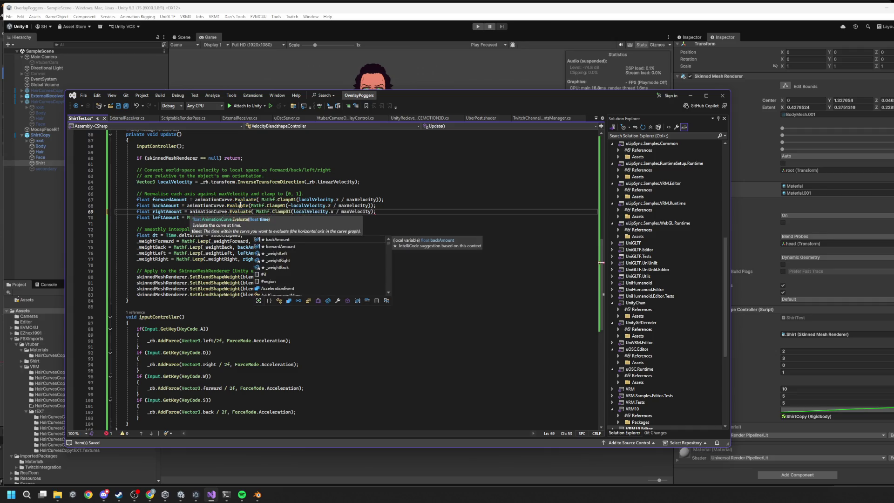
{"action": "key", "text": "End"}
{"action": "type", "text": ")"}
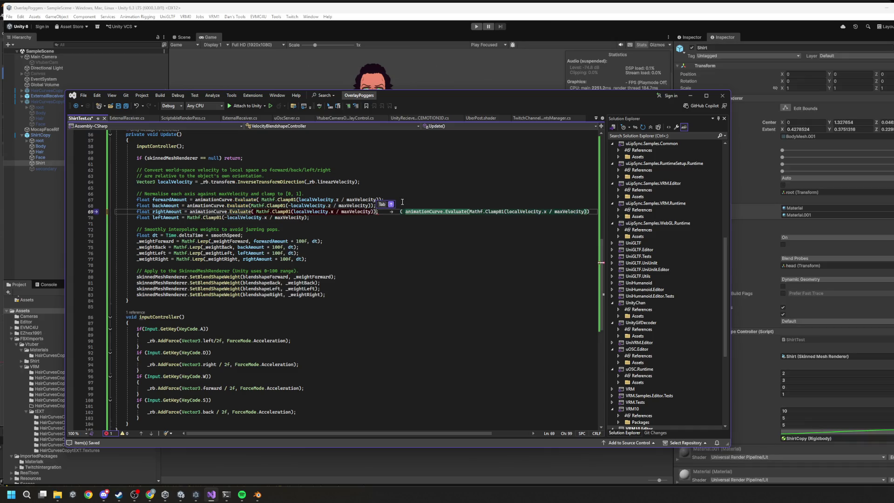
{"action": "key", "text": "ctrl+s"}
{"action": "left_click", "coordinate": [189, 217]}
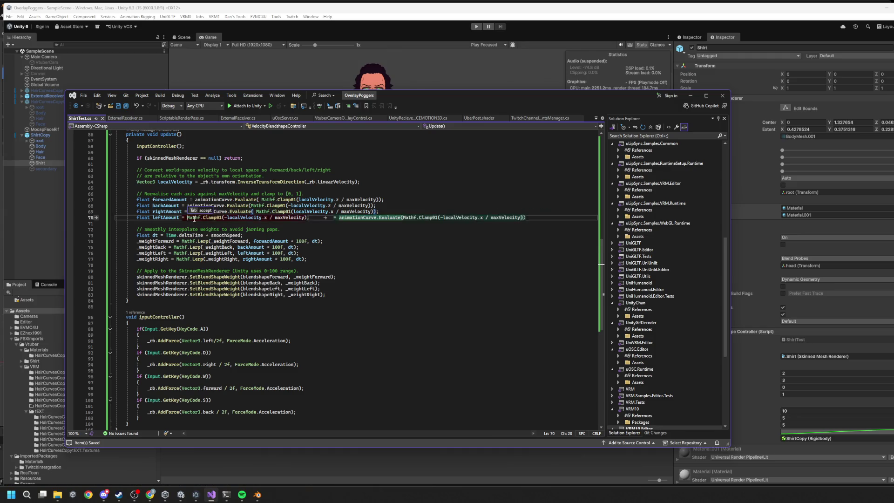
{"action": "key", "text": "ctrl+v"}
{"action": "type", "text": "("}
{"action": "key", "text": "Delete"}
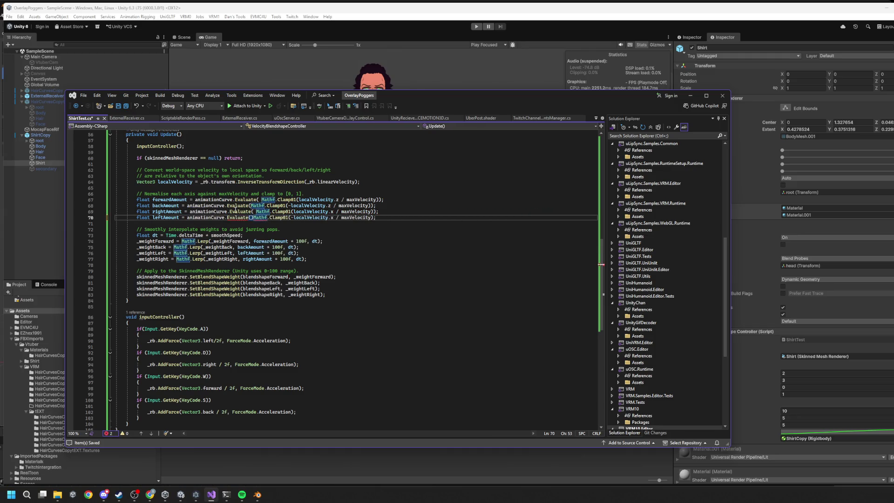
{"action": "left_click", "coordinate": [369, 218]}
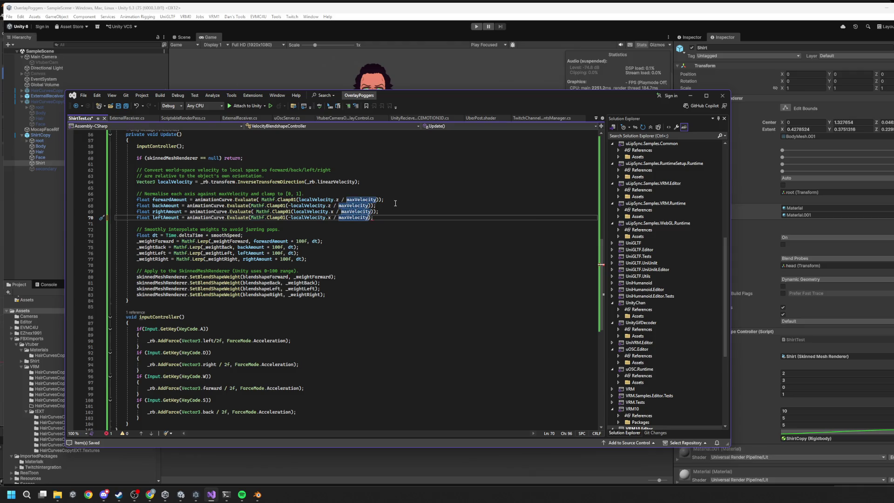
{"action": "key", "text": "End"}
{"action": "key", "text": "ctrl+s"}
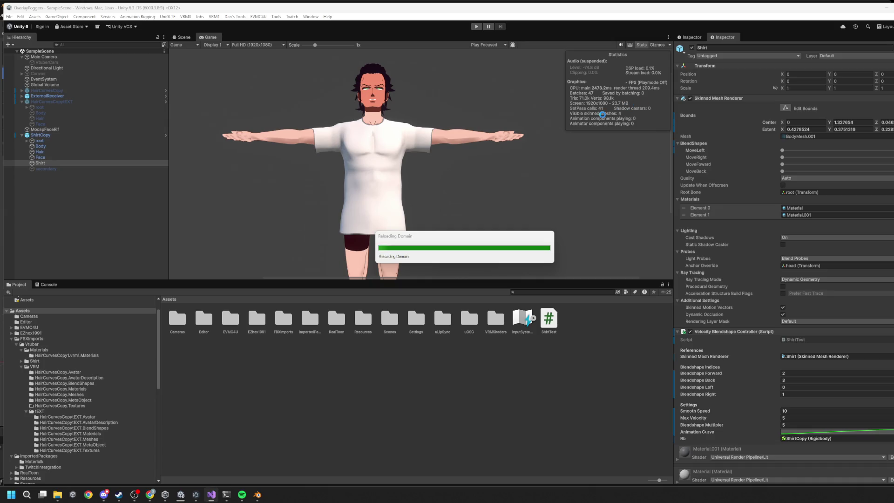
Back in Unity after the recompile, enter Play mode and view the moving character in the Scene.
{"action": "left_click", "coordinate": [479, 28]}
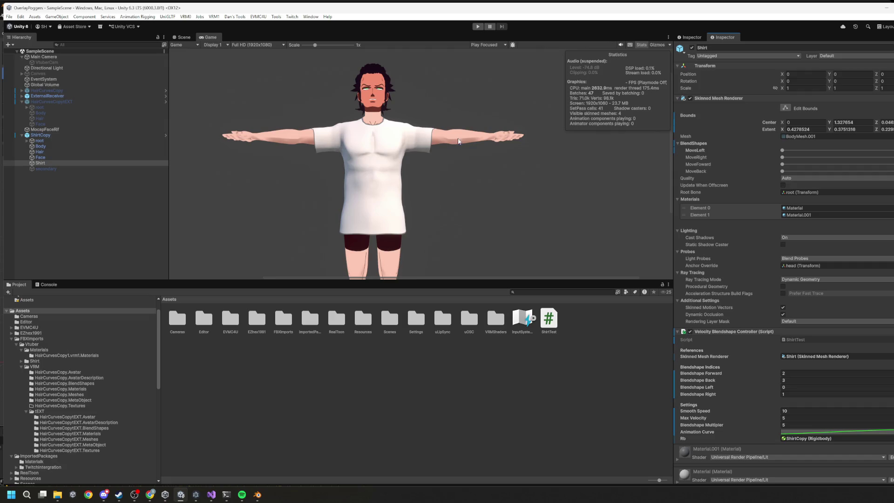
{"action": "left_click", "coordinate": [477, 27]}
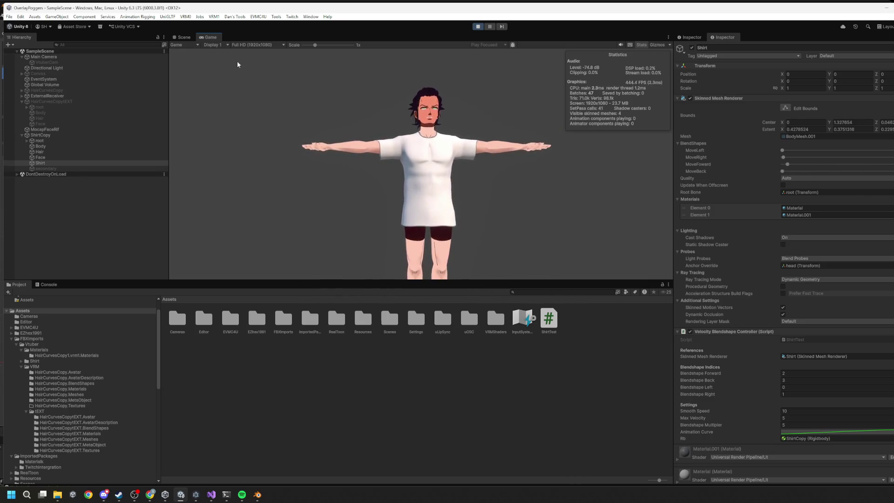
{"action": "left_click", "coordinate": [182, 38]}
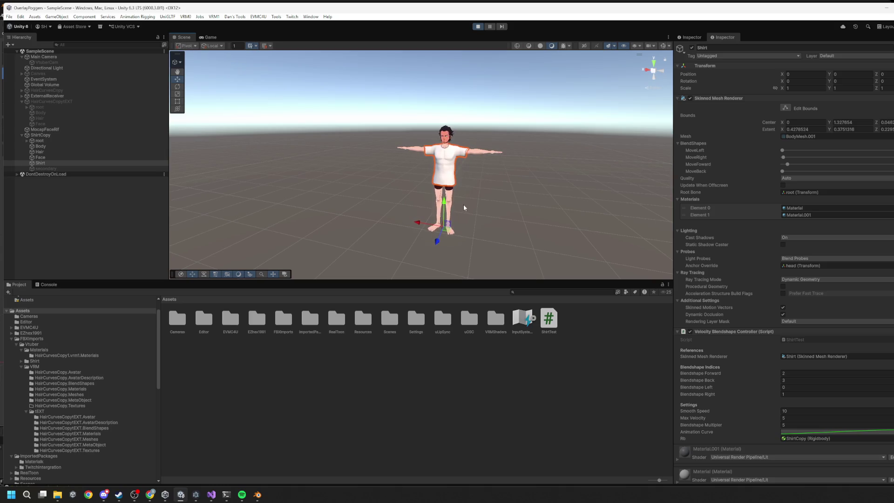
Return to the Game view and stop Play mode so the avatar resets to its T-pose.
{"action": "left_click", "coordinate": [210, 37]}
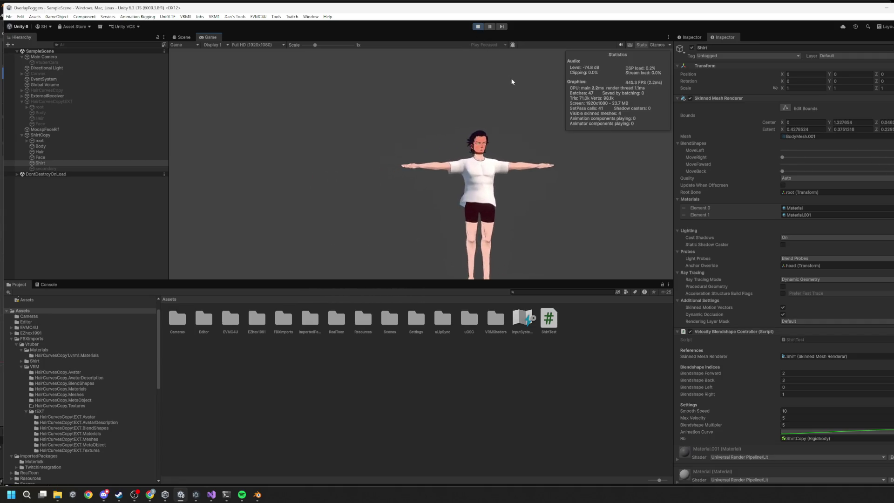
{"action": "left_click", "coordinate": [480, 28]}
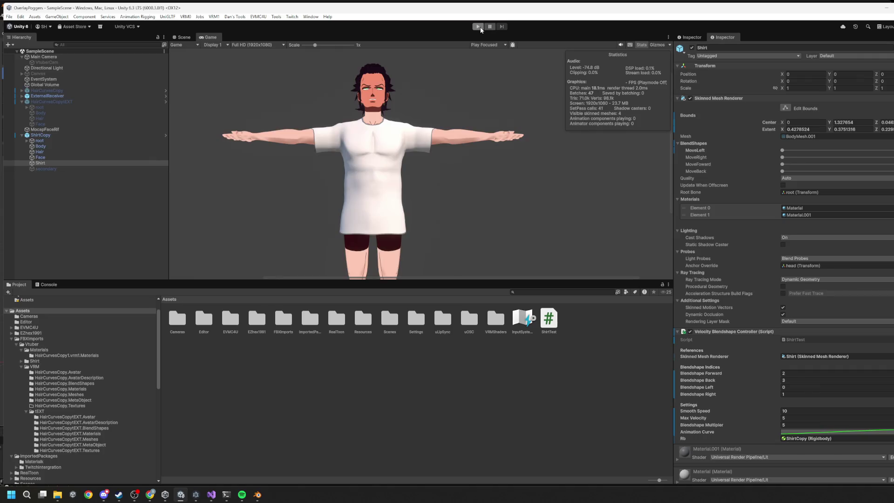
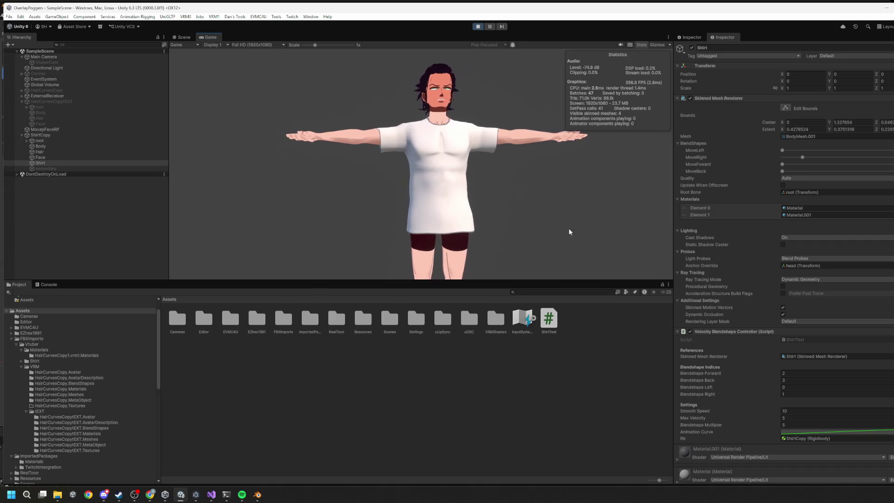
Steepen the controller's animation curve so its end key sits near 1.08 at about 0.17.
{"action": "left_click", "coordinate": [834, 431]}
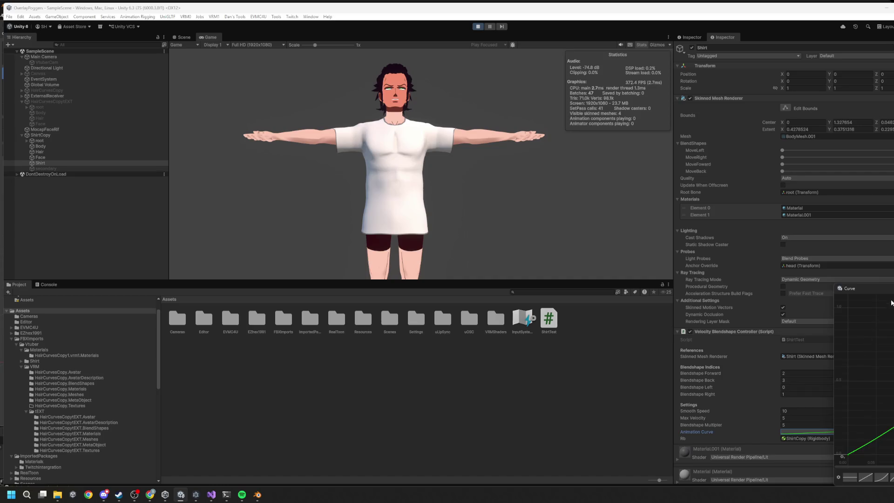
{"action": "mouse_move", "coordinate": [661, 184]}
{"action": "left_mouse_down"}
{"action": "mouse_move", "coordinate": [480, 175]}
{"action": "mouse_move", "coordinate": [472, 120]}
{"action": "left_mouse_up"}
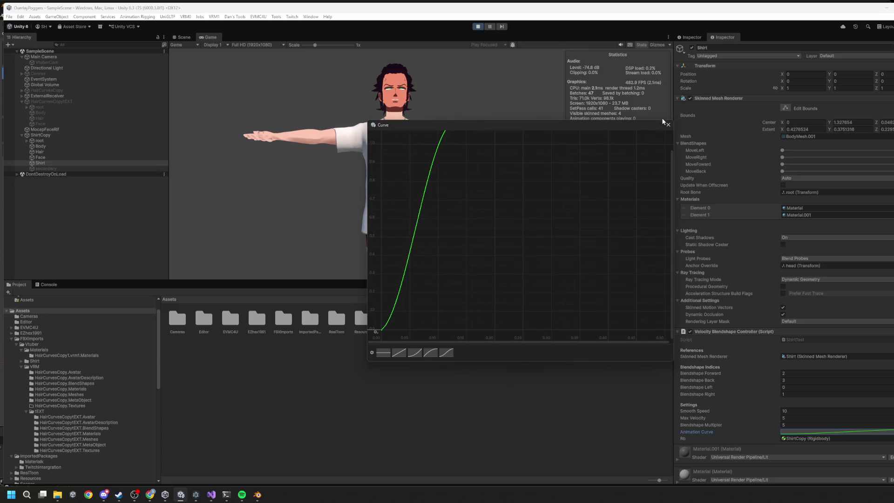
{"action": "left_click", "coordinate": [667, 125]}
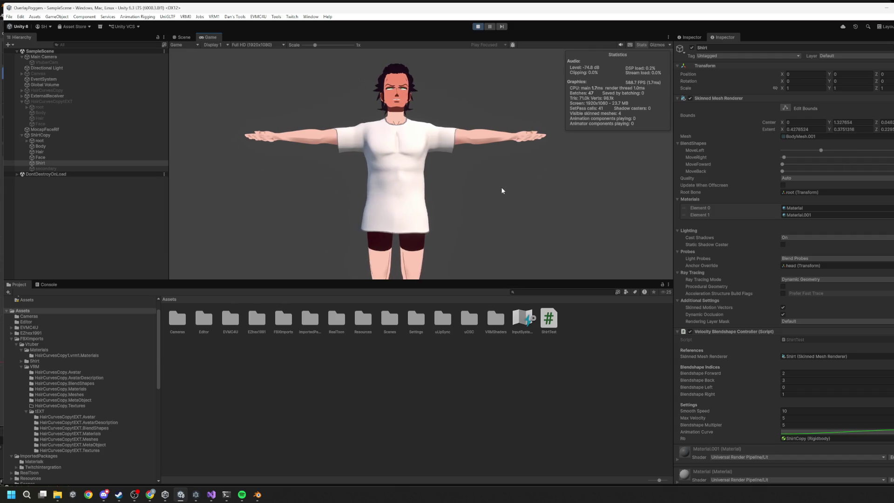
Enlarge the curve editor and move the end key to about 1.9 high and 0.8 across.
{"action": "left_click", "coordinate": [866, 436]}
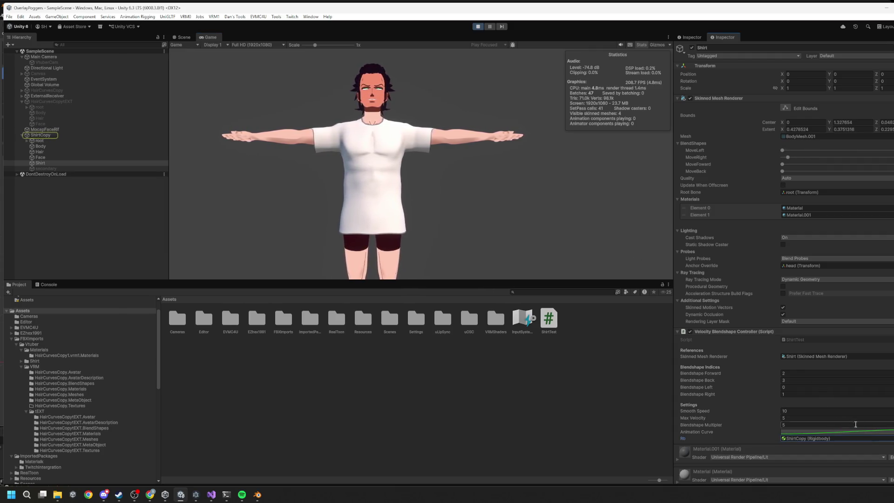
{"action": "left_click", "coordinate": [860, 430]}
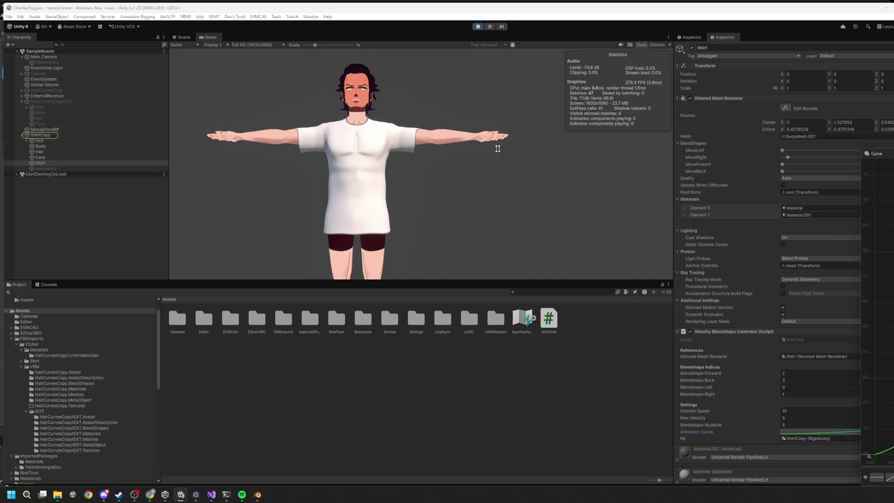
{"action": "left_click_drag", "start_coordinate": [875, 165], "coordinate": [234, 98]}
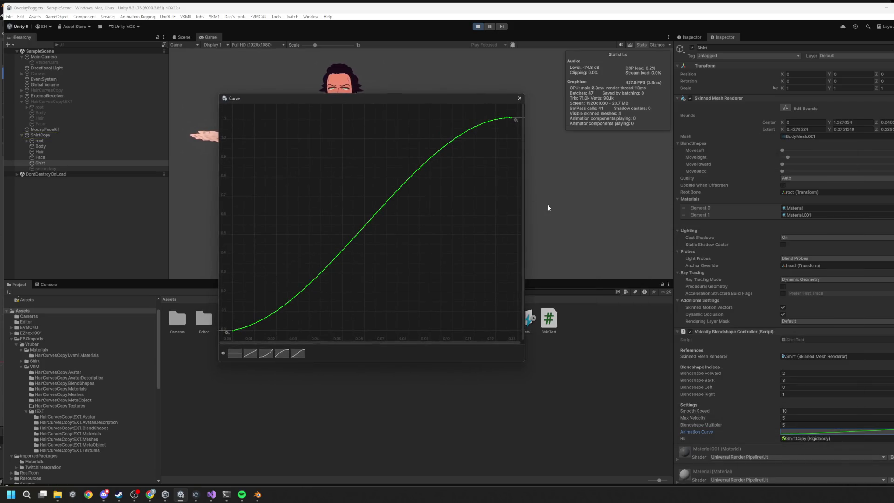
{"action": "left_click_drag", "start_coordinate": [526, 203], "coordinate": [768, 210]}
{"action": "scroll", "coordinate": [533, 231], "scroll_direction": "down", "scroll_amount": 5}
{"action": "mouse_move", "coordinate": [504, 190]}
{"action": "left_mouse_down"}
{"action": "mouse_move", "coordinate": [525, 181]}
{"action": "mouse_move", "coordinate": [570, 118]}
{"action": "left_mouse_up"}
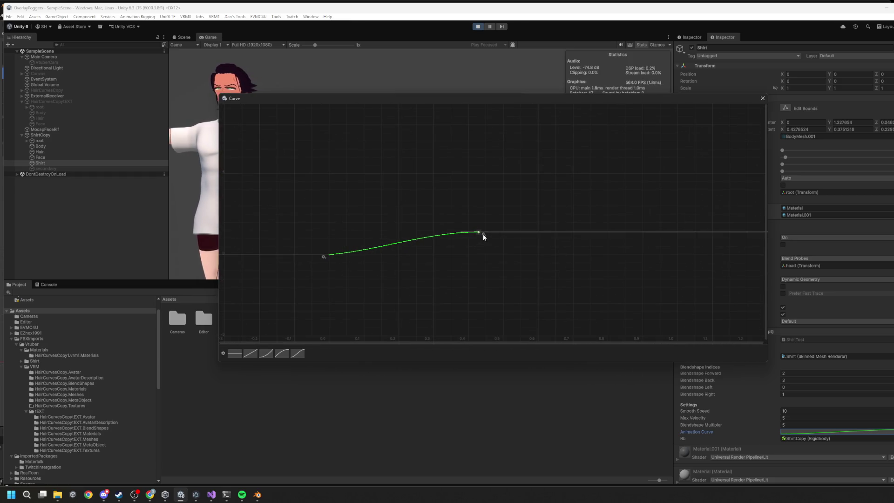
{"action": "left_click_drag", "start_coordinate": [481, 232], "coordinate": [614, 232]}
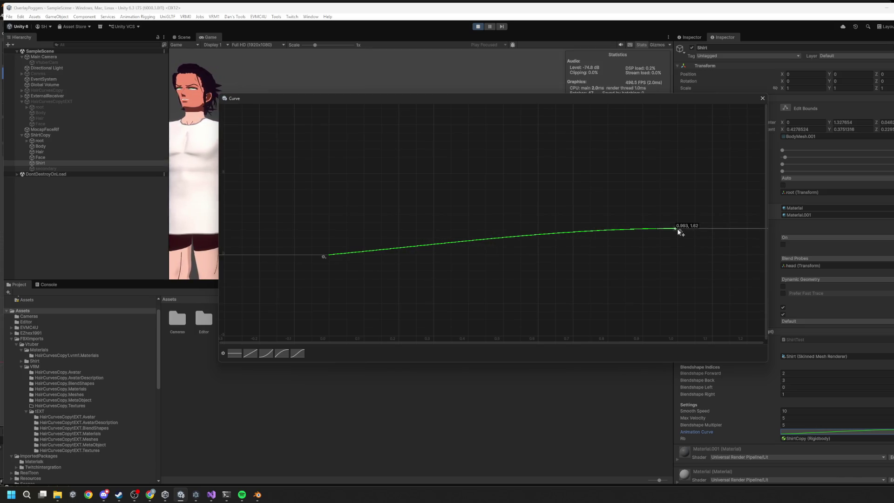
{"action": "mouse_move", "coordinate": [677, 228]}
{"action": "left_mouse_down"}
{"action": "mouse_move", "coordinate": [678, 249]}
{"action": "mouse_move", "coordinate": [677, 238]}
{"action": "left_mouse_up"}
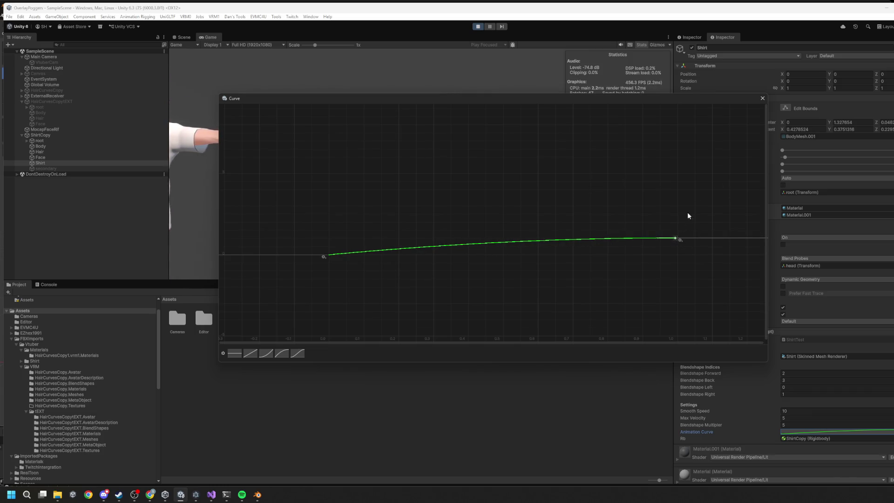
{"action": "left_click", "coordinate": [761, 99]}
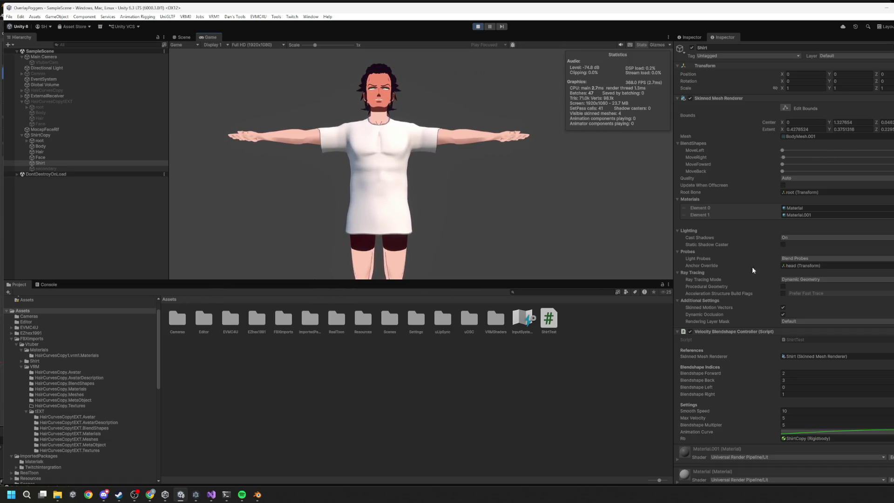
Reopen the curve and lift its end key to about 1.975.
{"action": "left_click", "coordinate": [831, 432]}
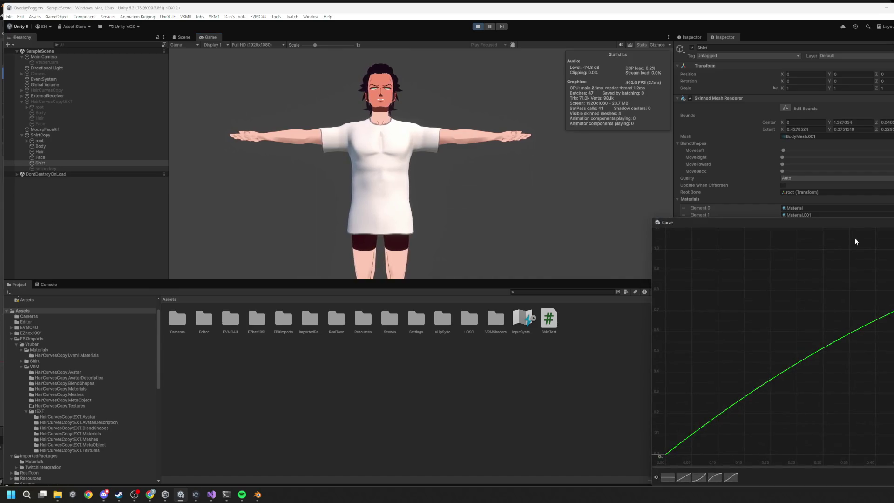
{"action": "left_click_drag", "start_coordinate": [792, 223], "coordinate": [458, 173]}
{"action": "scroll", "coordinate": [689, 265], "scroll_direction": "down", "scroll_amount": 5}
{"action": "left_click_drag", "start_coordinate": [688, 268], "coordinate": [690, 323]}
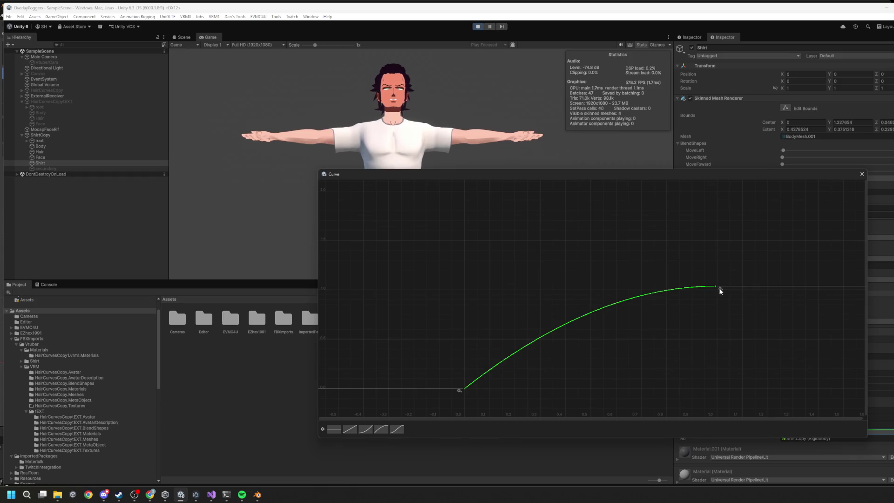
{"action": "mouse_move", "coordinate": [716, 286]}
{"action": "left_mouse_down"}
{"action": "mouse_move", "coordinate": [713, 212]}
{"action": "mouse_move", "coordinate": [725, 195]}
{"action": "left_mouse_up"}
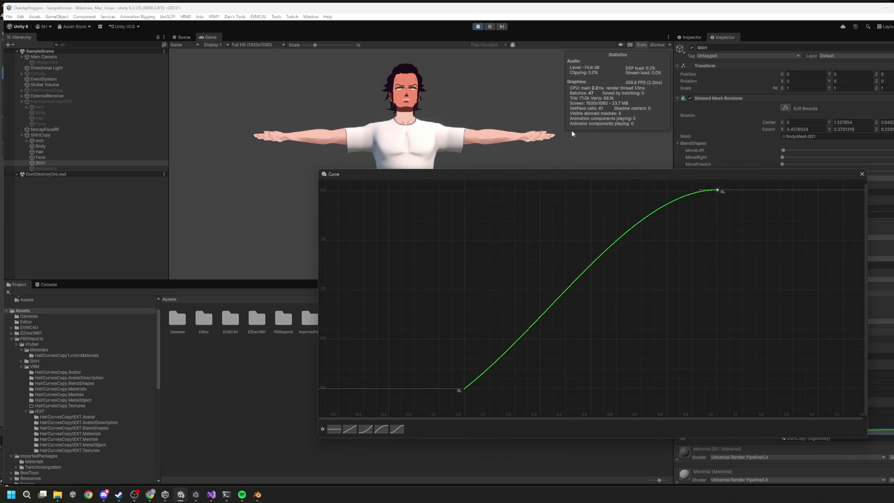
{"action": "left_click", "coordinate": [529, 41]}
Slide the character left and right repeatedly with A and D to test the shirt sway.
{"action": "key", "text": "d"}
{"action": "key", "text": "a"}
{"action": "key", "text": "d"}
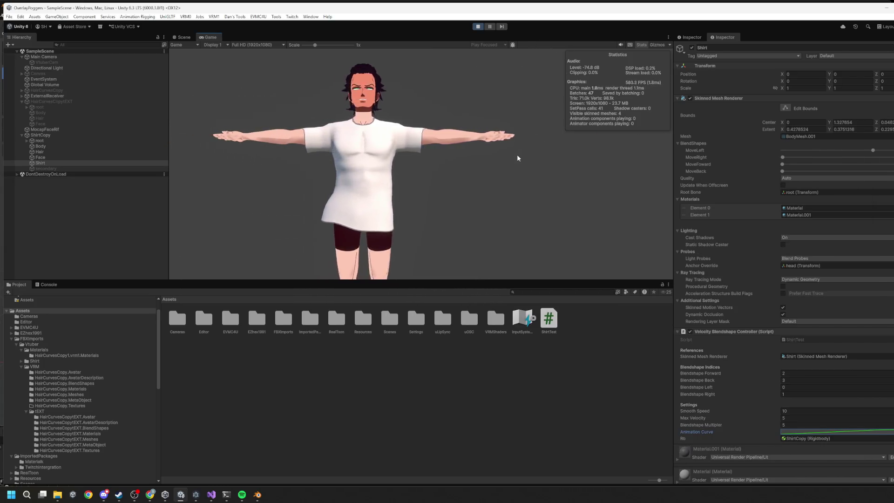
{"action": "key", "text": "a"}
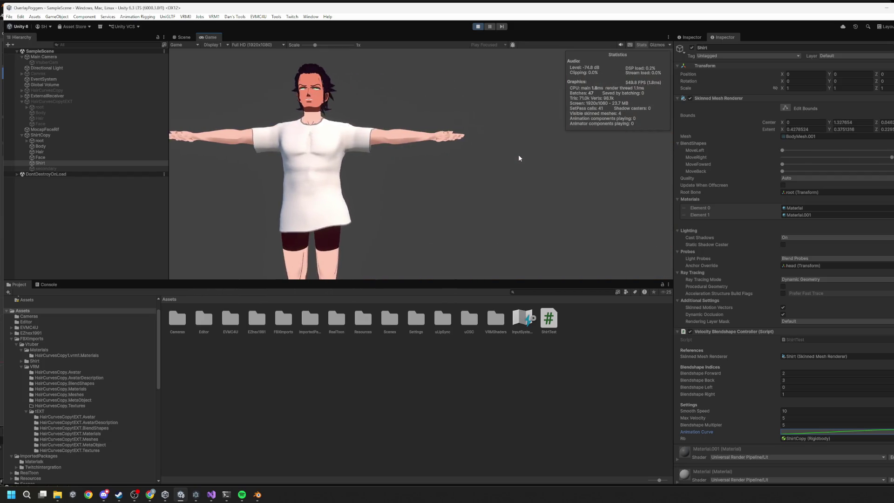
{"action": "key", "text": "d"}
{"action": "key", "text": "a"}
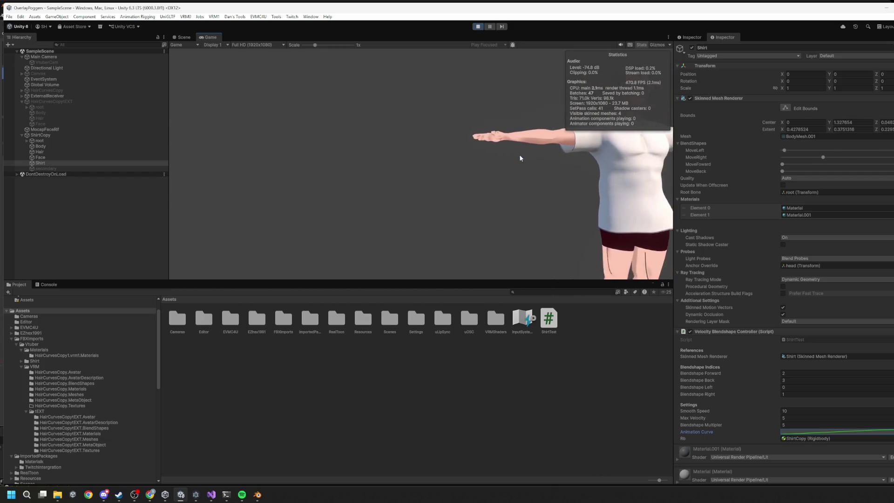
{"action": "key", "text": "d"}
{"action": "key", "text": "a"}
{"action": "key", "text": "d"}
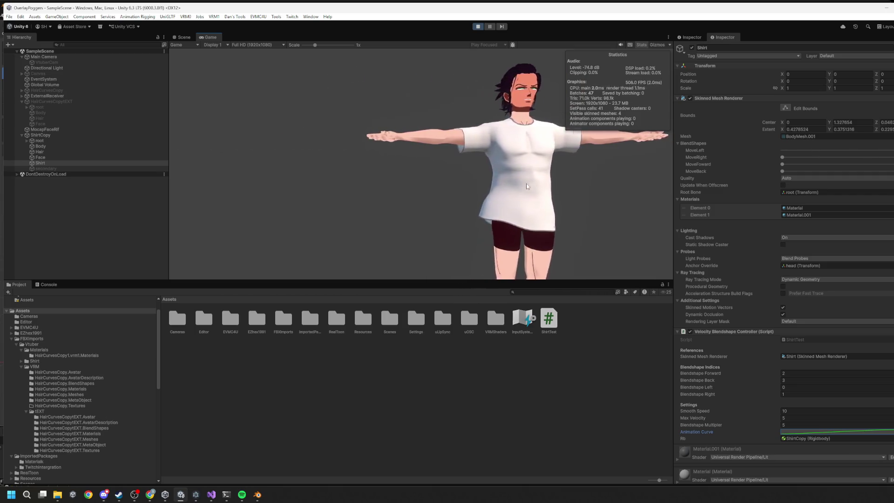
{"action": "key", "text": "a"}
{"action": "key", "text": "a"}
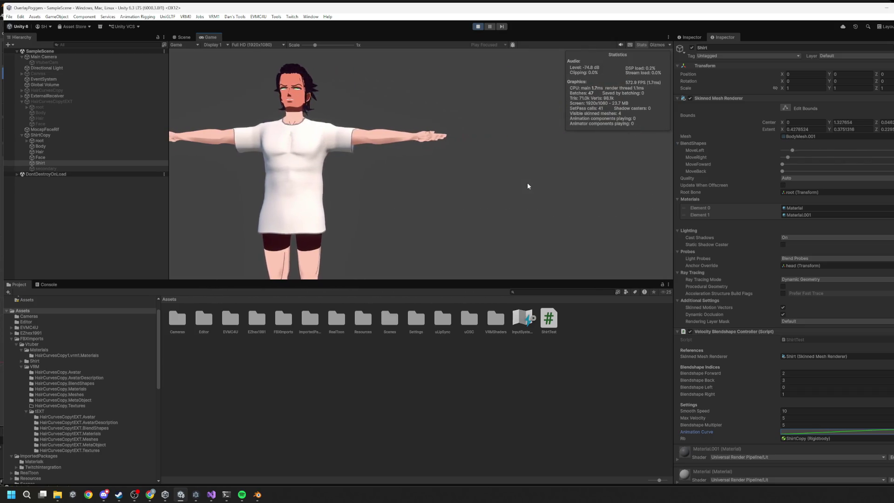
{"action": "key", "text": "d"}
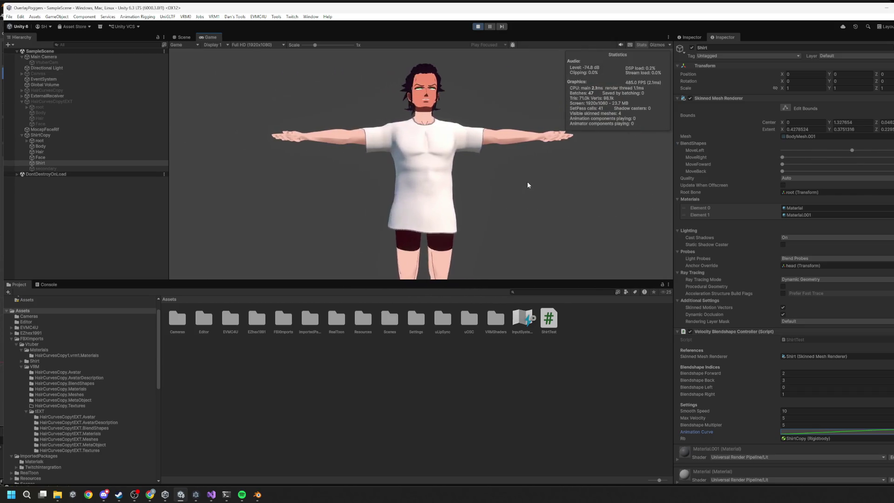
{"action": "key", "text": "a"}
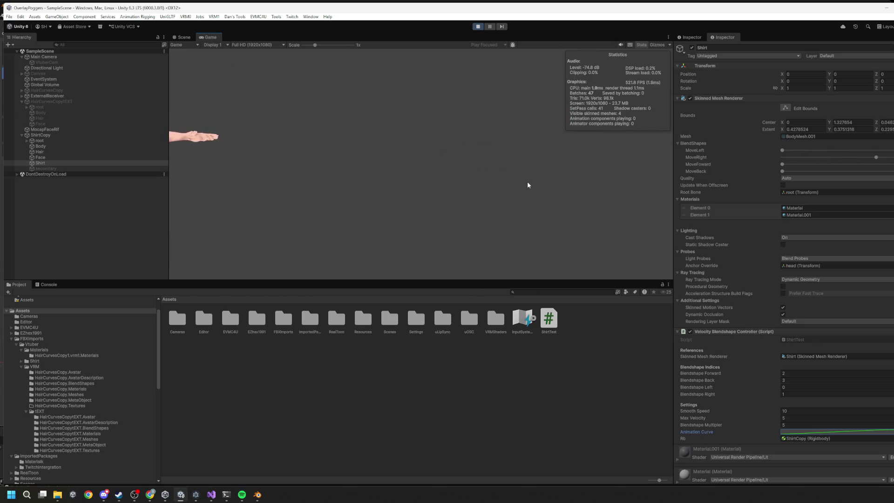
{"action": "key", "text": "d"}
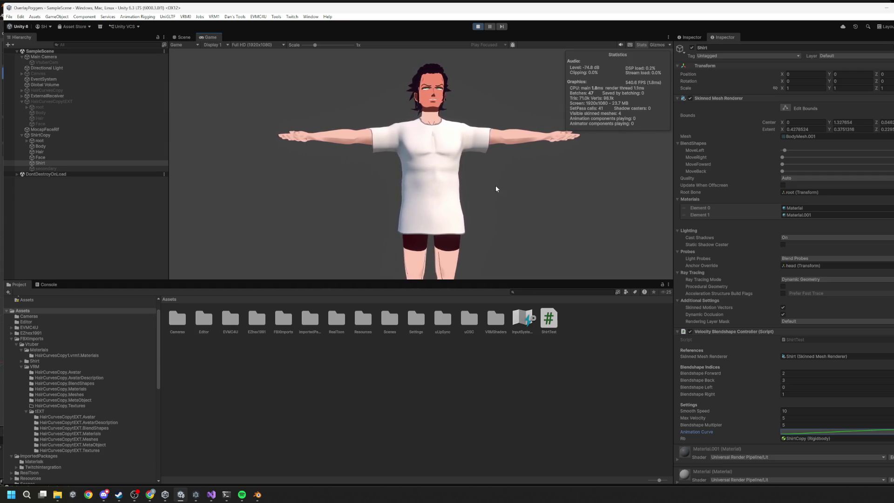
{"action": "key", "text": "a"}
{"action": "key", "text": "d"}
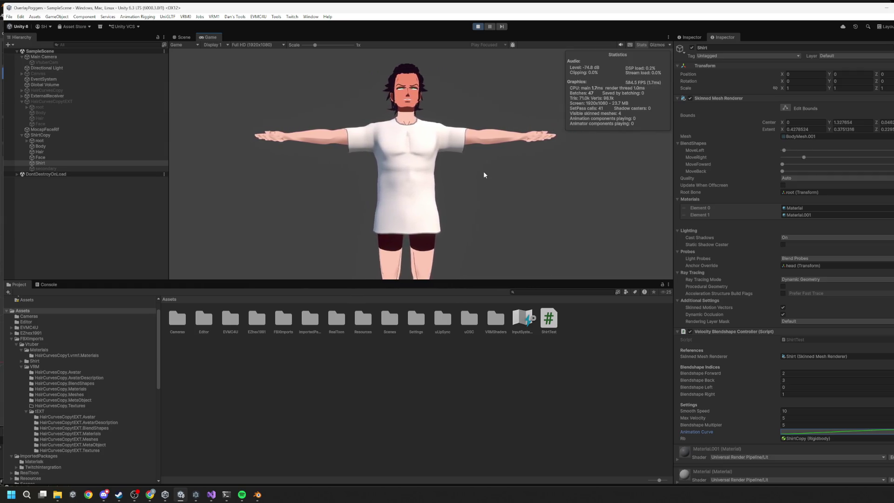
{"action": "key", "text": "a"}
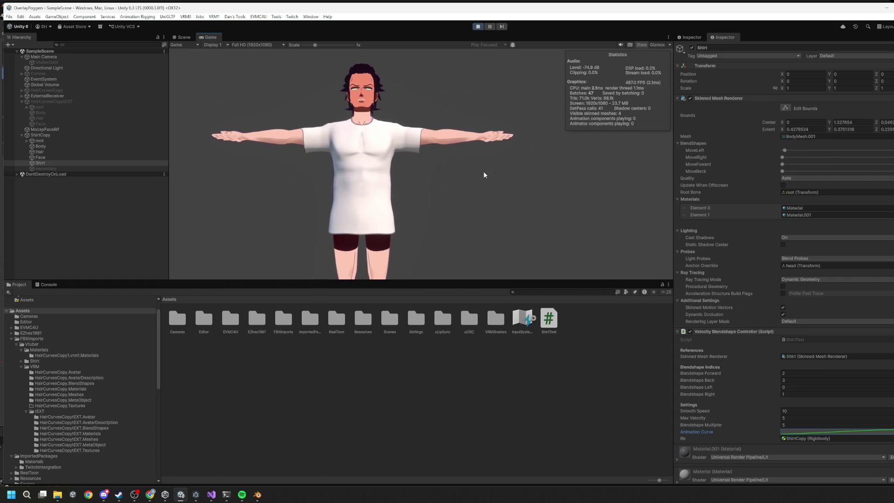
{"action": "key", "text": "d"}
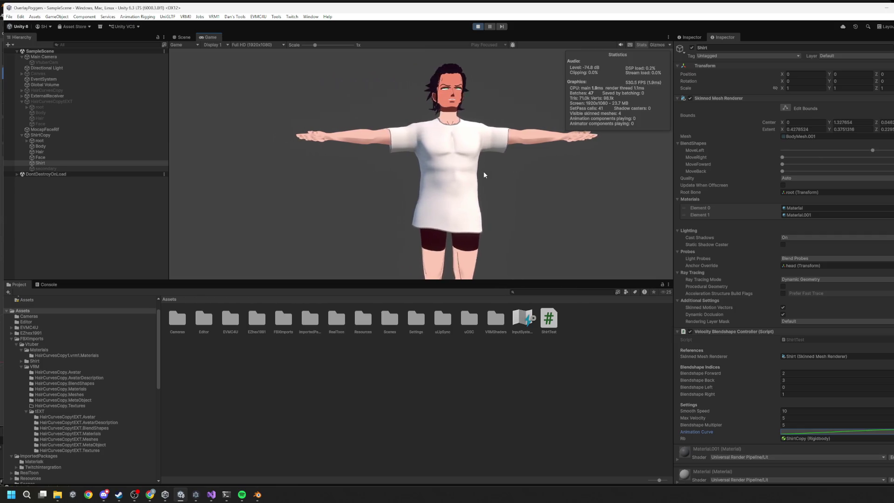
{"action": "key", "text": "a"}
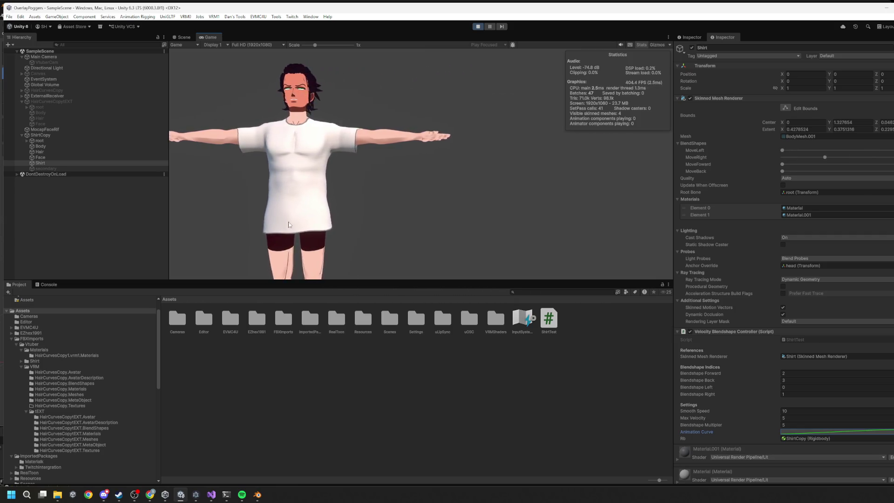
{"action": "key", "text": "d"}
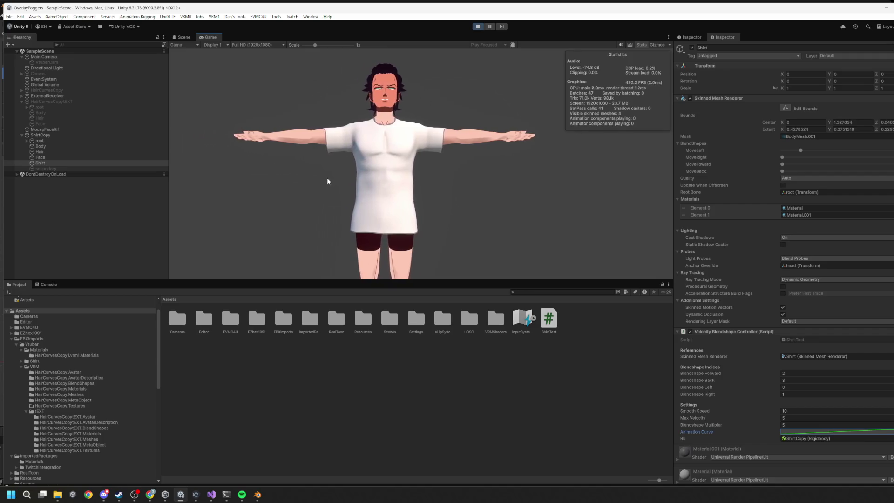
{"action": "key", "text": "a"}
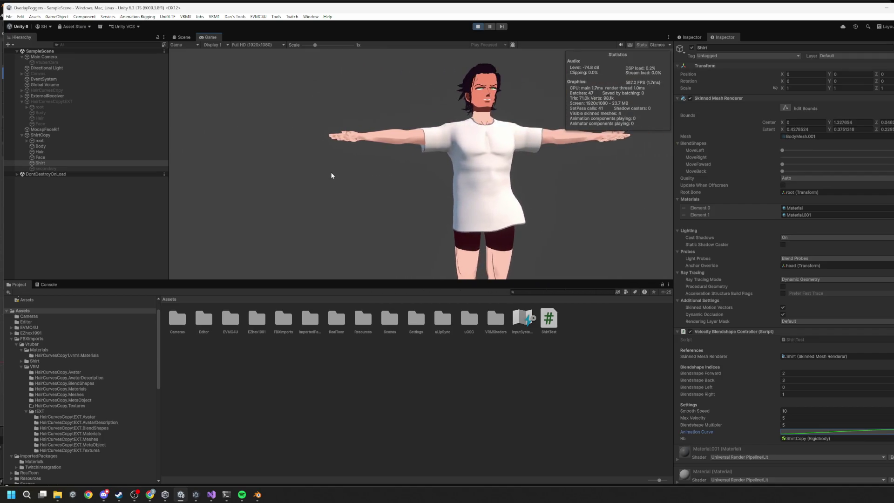
Walk the character toward and away from the camera with W and S.
{"action": "key", "text": "d"}
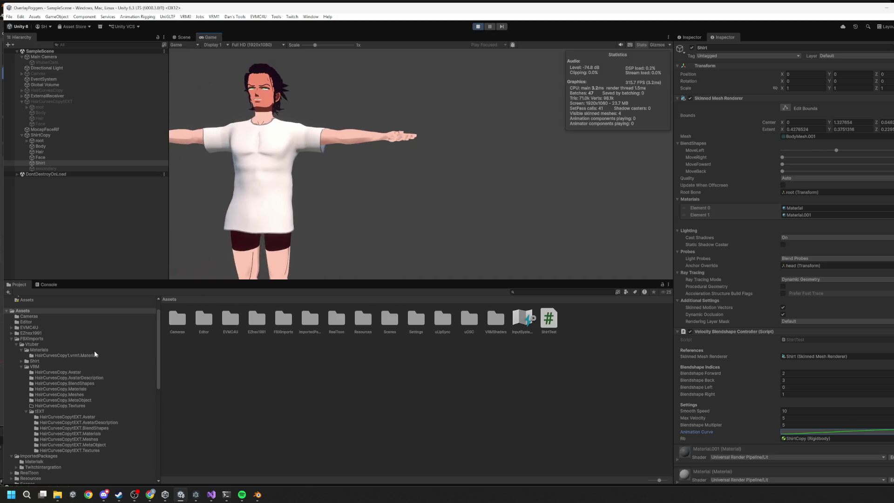
{"action": "key", "text": "w"}
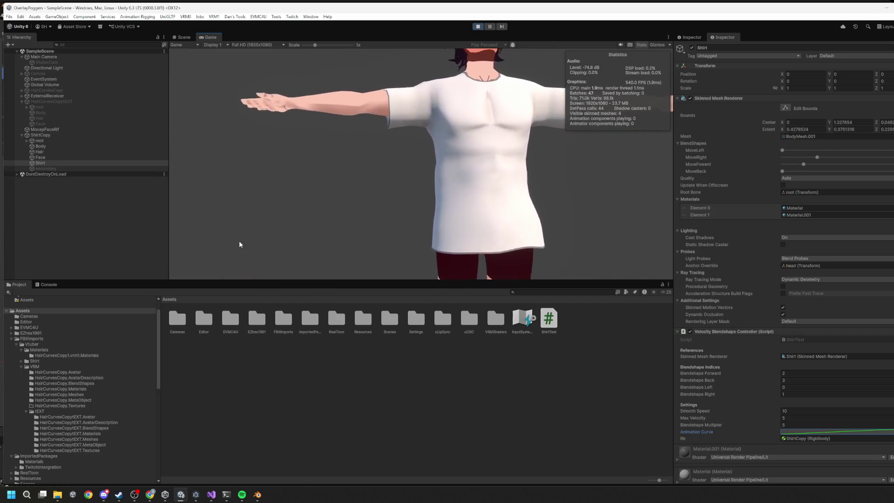
{"action": "key", "text": "s"}
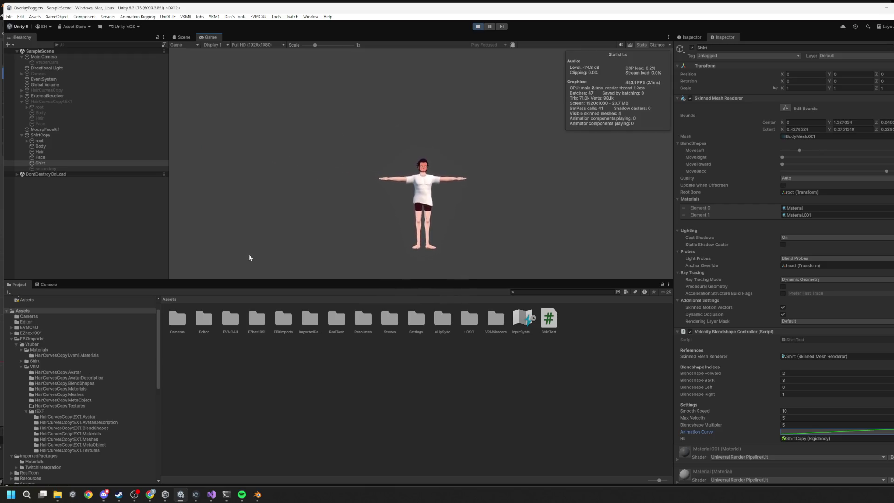
{"action": "key", "text": "w"}
{"action": "key", "text": "a"}
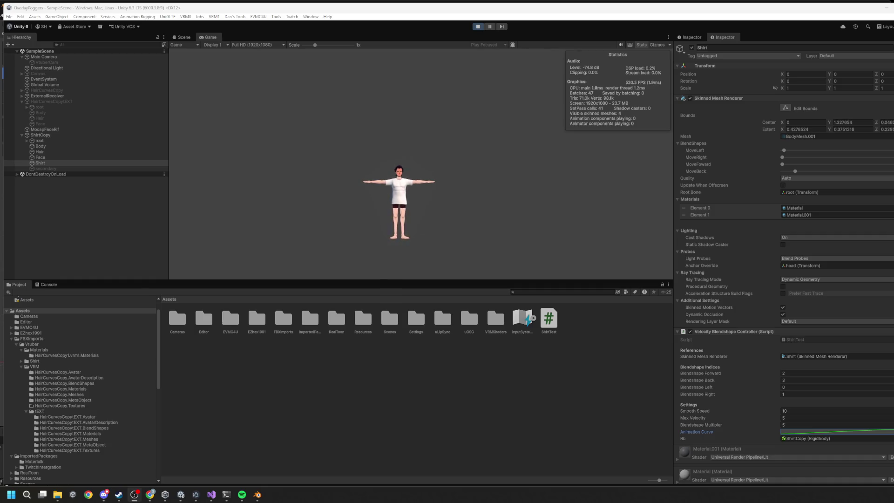
Refocus Unity and walk the character toward, away from, then back toward the camera.
{"action": "left_click", "coordinate": [393, 203]}
{"action": "key", "text": "w"}
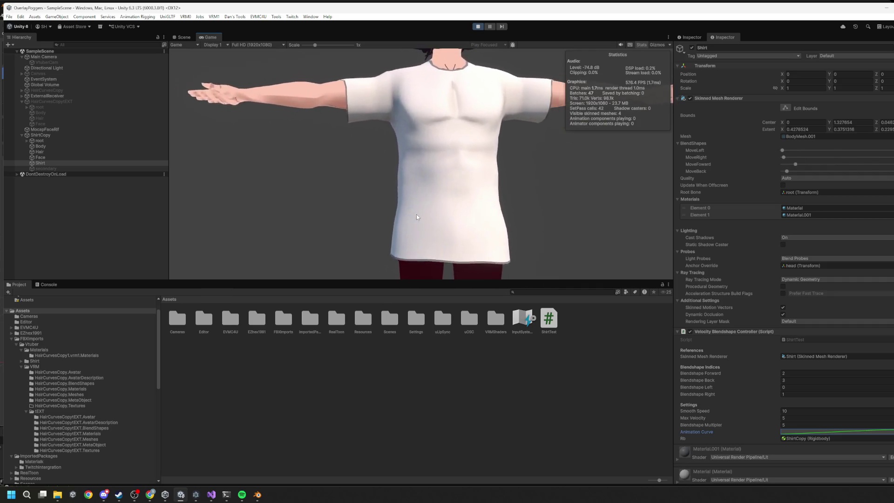
{"action": "key", "text": "s"}
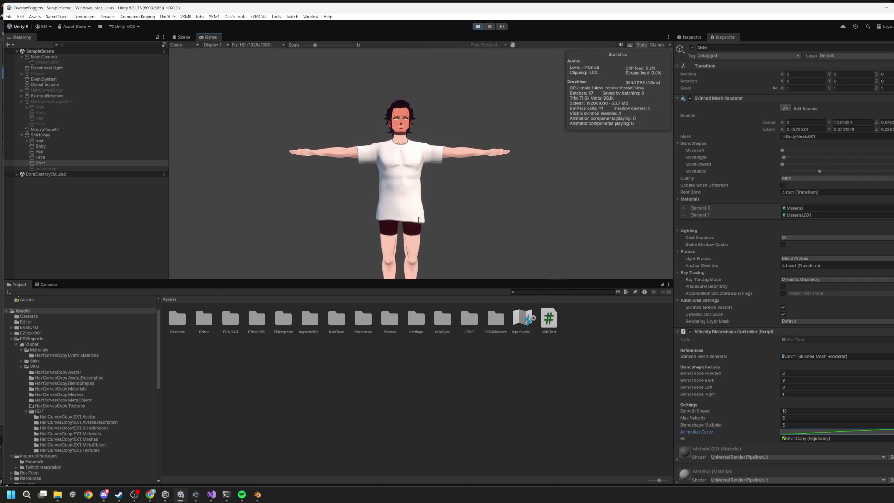
{"action": "key", "text": "w"}
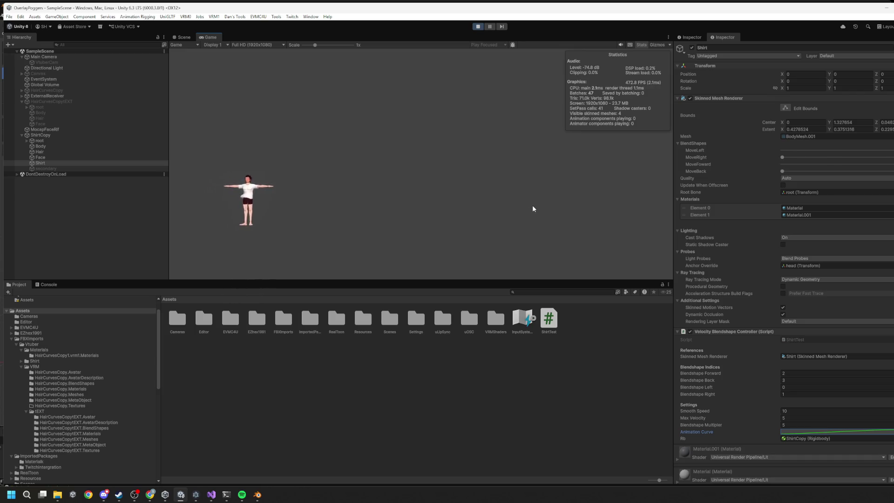
Apply the ease-in-out curve preset, raise its end key to about 2.0, and stop play mode.
{"action": "left_click", "coordinate": [839, 432]}
{"action": "left_click_drag", "start_coordinate": [779, 223], "coordinate": [335, 105]}
{"action": "left_click", "coordinate": [289, 361]}
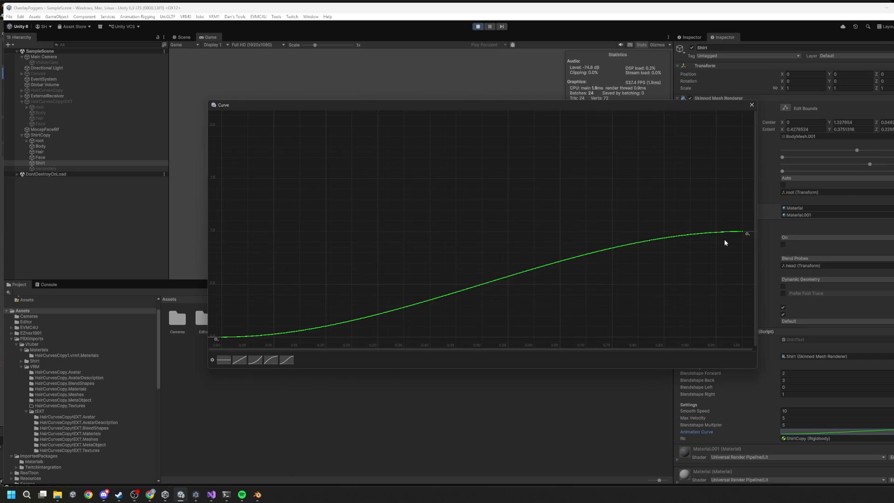
{"action": "left_click_drag", "start_coordinate": [741, 231], "coordinate": [742, 131]}
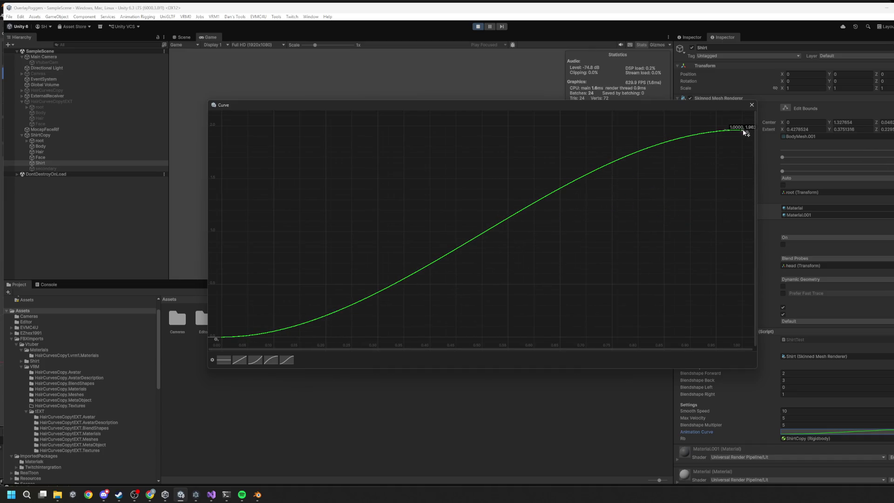
{"action": "left_click", "coordinate": [752, 105]}
{"action": "left_click", "coordinate": [478, 27]}
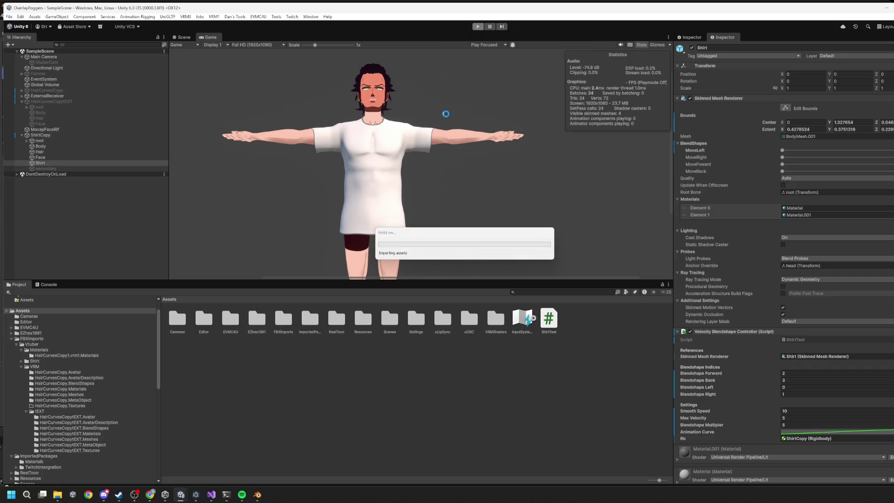
Start play mode and slide the character left and right with A and D.
{"action": "key", "text": "ctrl+p"}
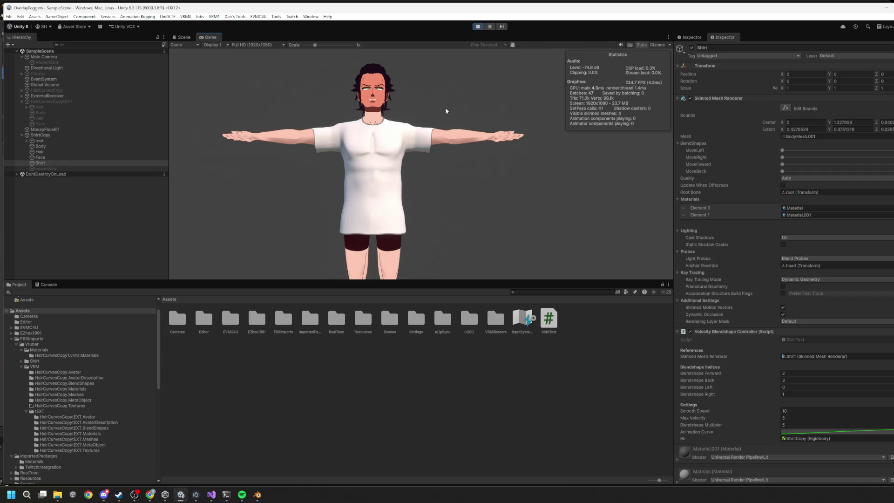
{"action": "key", "text": "a"}
{"action": "key", "text": "d"}
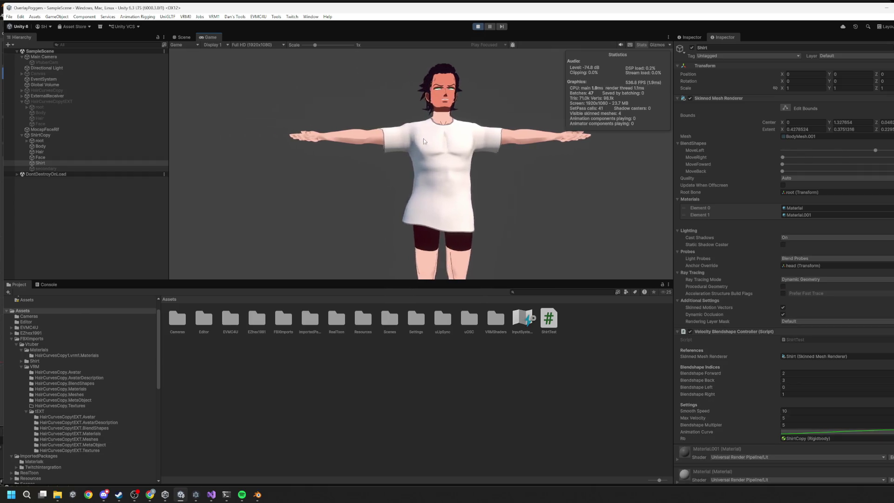
{"action": "key", "text": "a"}
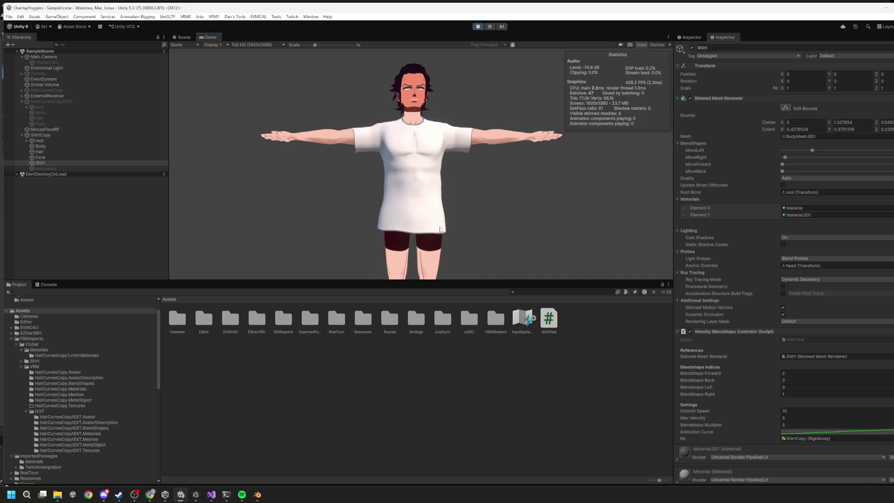
{"action": "key", "text": "d"}
{"action": "key", "text": "a"}
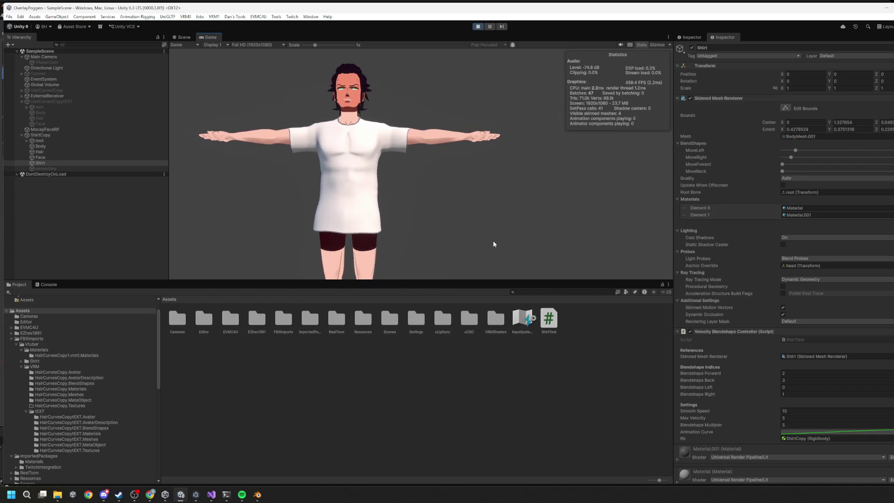
{"action": "key", "text": "d"}
{"action": "key", "text": "a"}
{"action": "key", "text": "d"}
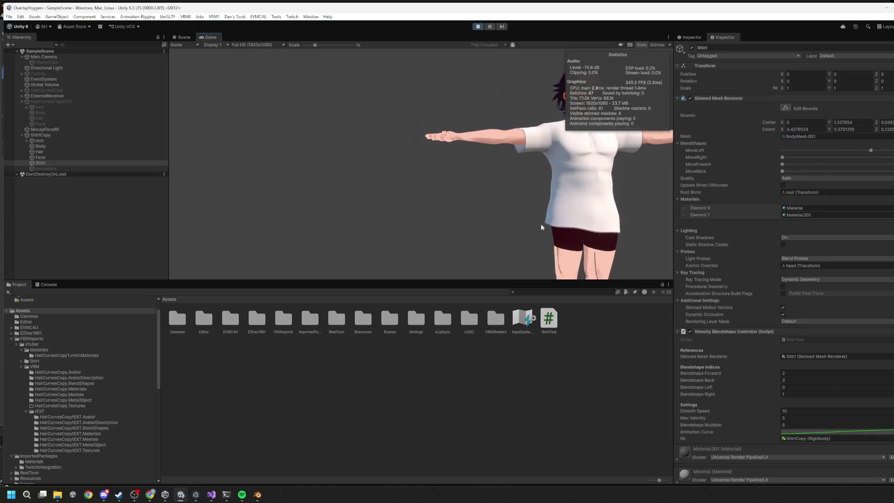
{"action": "key", "text": "a"}
{"action": "key", "text": "d"}
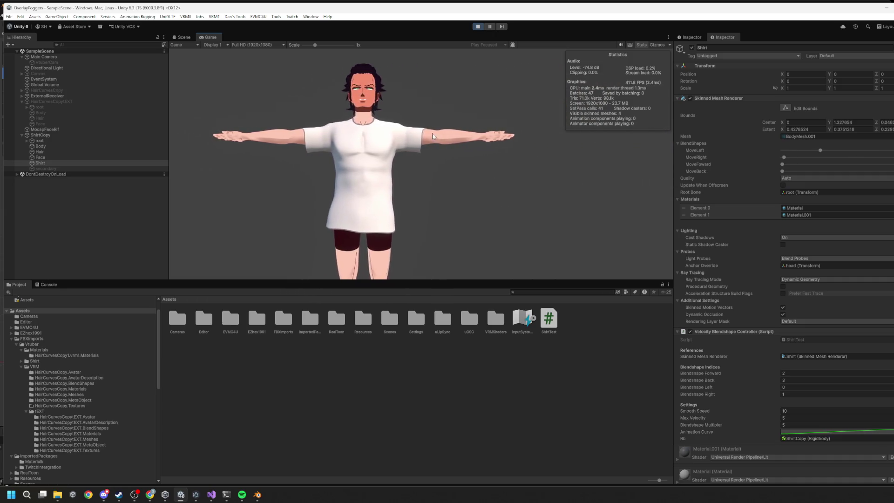
{"action": "key", "text": "d"}
{"action": "key", "text": "a"}
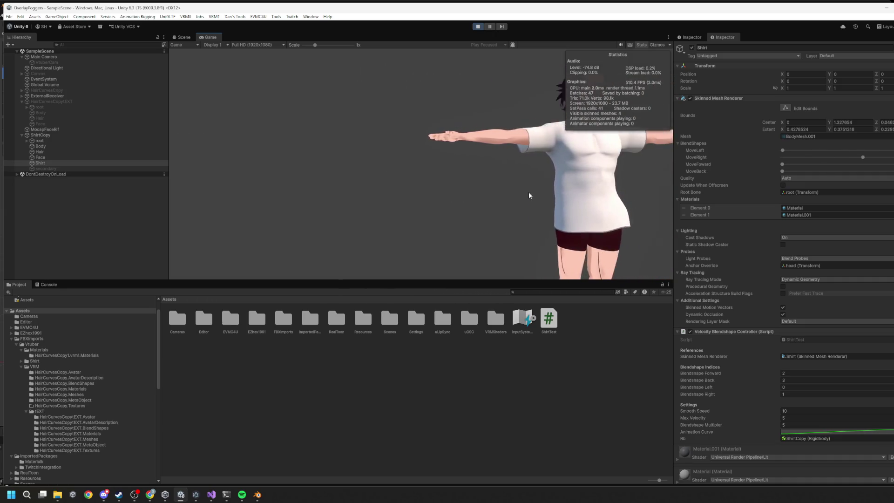
Keep swaying the character sideways and slightly back, then stop play mode.
{"action": "key", "text": "a"}
{"action": "key", "text": "d"}
{"action": "key", "text": "s"}
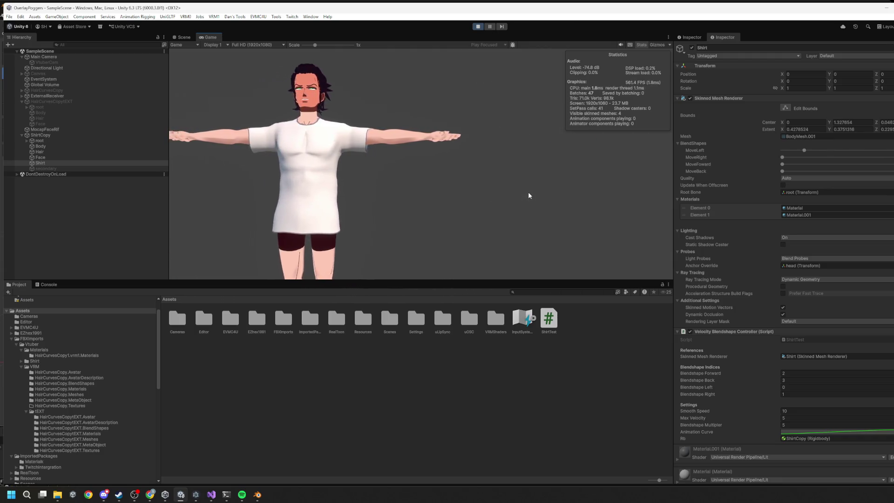
{"action": "key", "text": "d"}
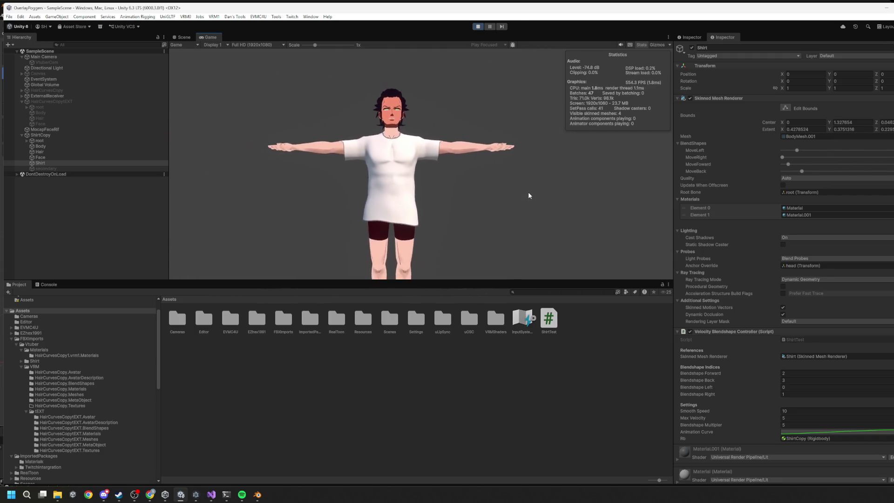
{"action": "key", "text": "d"}
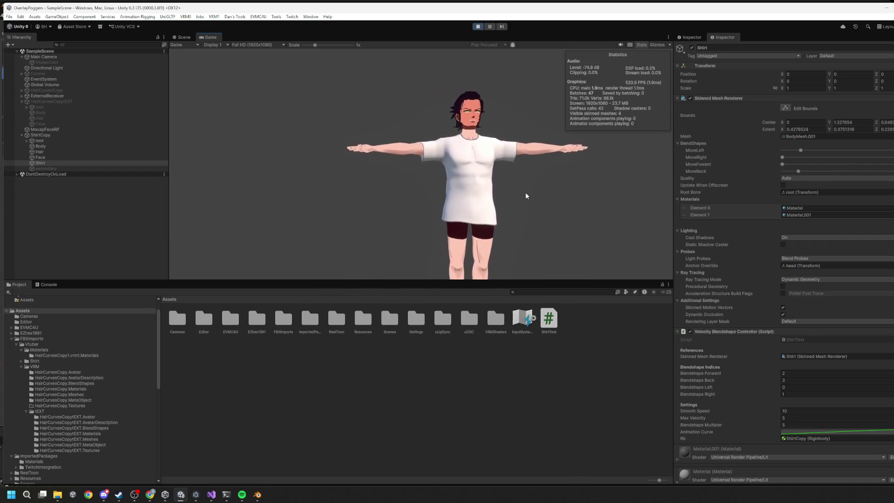
{"action": "key", "text": "a"}
{"action": "key", "text": "d"}
{"action": "key", "text": "a"}
{"action": "key", "text": "d"}
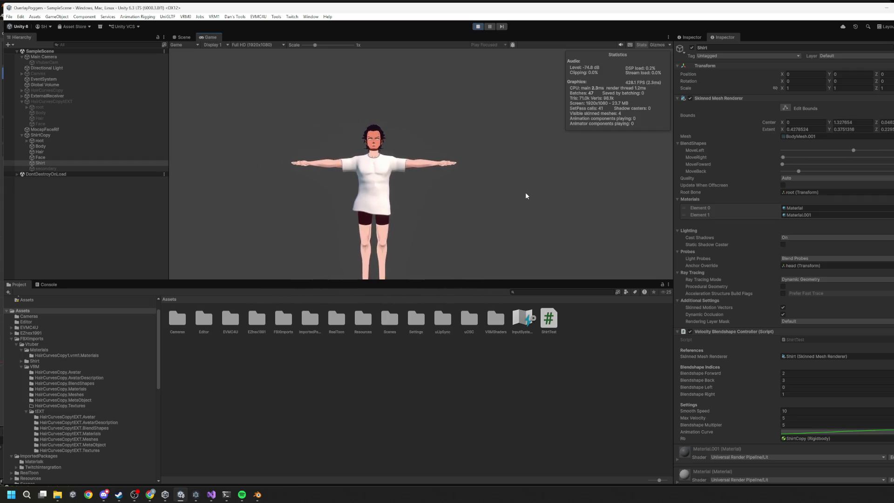
{"action": "left_click", "coordinate": [478, 26]}
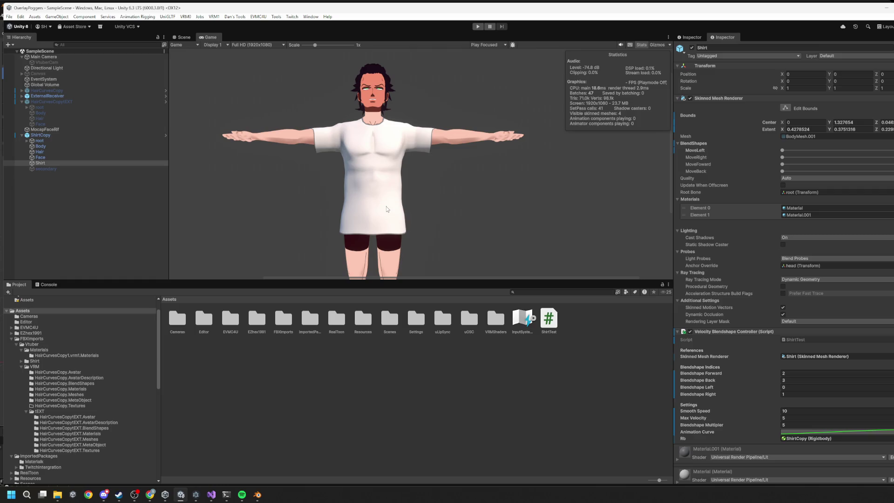
Bring the Blender window with JedCopy.blend to the front from the taskbar.
{"action": "mouse_move", "coordinate": [258, 498]}
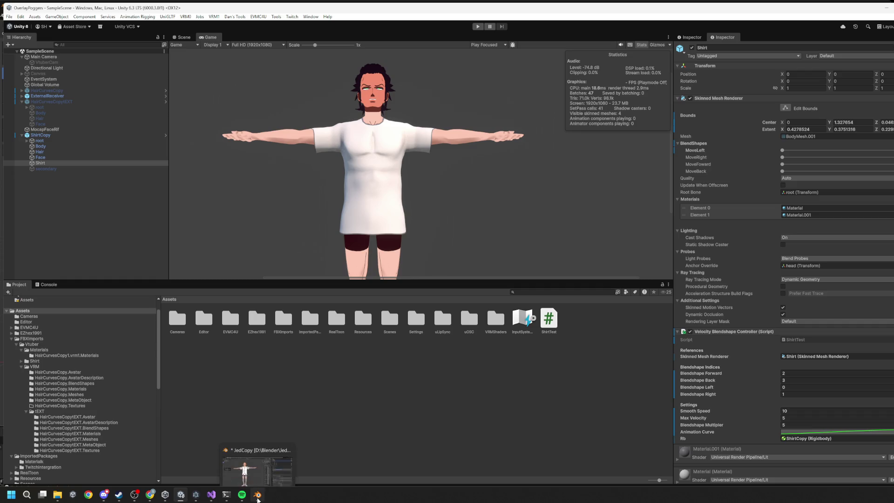
{"action": "mouse_move", "coordinate": [209, 497]}
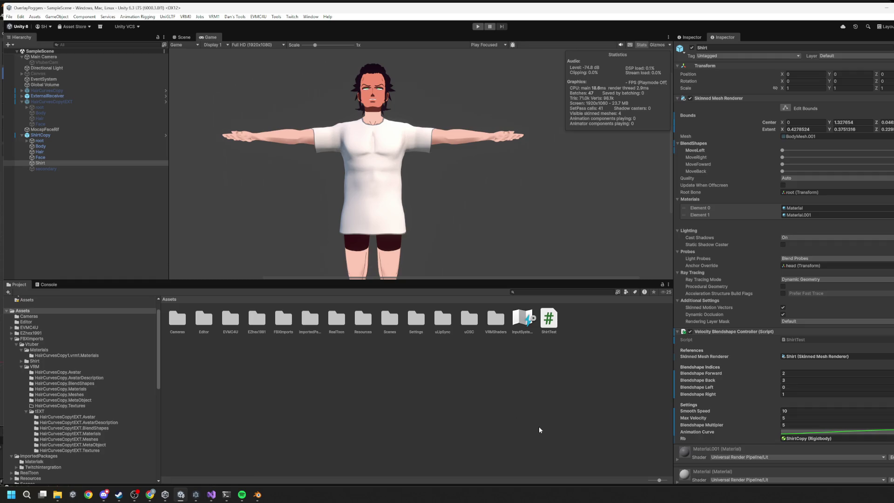
{"action": "left_click", "coordinate": [257, 495]}
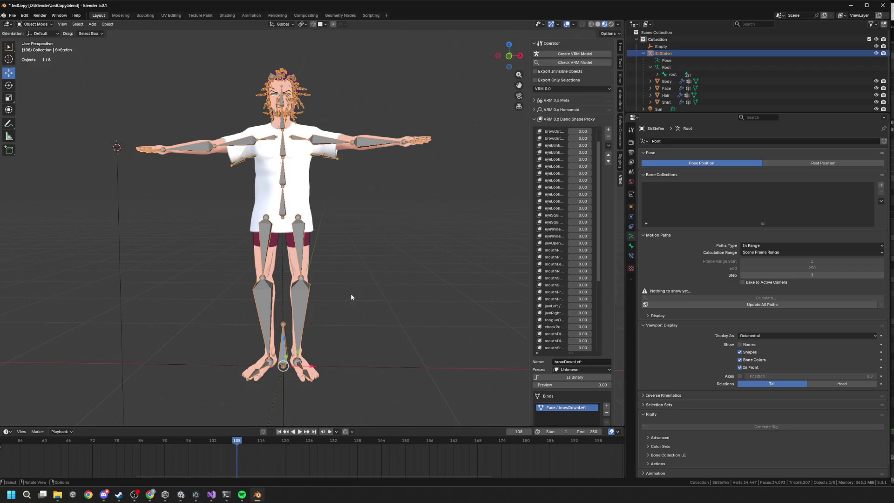
Select the Shirt and preview its MoveFoward shape key near full strength.
{"action": "scroll", "coordinate": [472, 318], "scroll_direction": "up", "scroll_amount": 5}
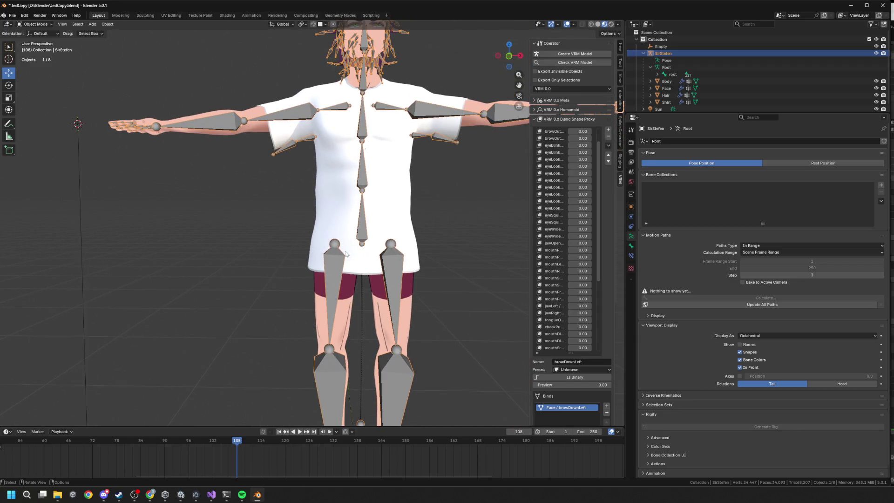
{"action": "left_click", "coordinate": [396, 203]}
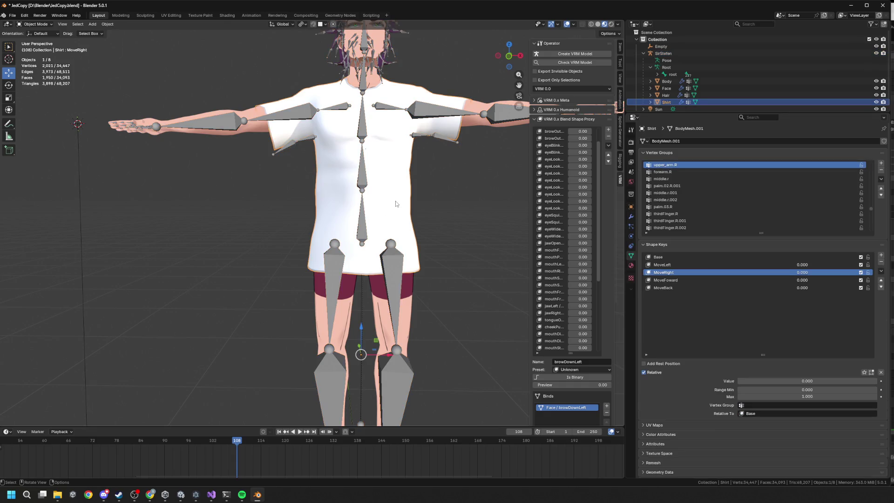
{"action": "scroll", "coordinate": [463, 276], "scroll_direction": "down", "scroll_amount": 1}
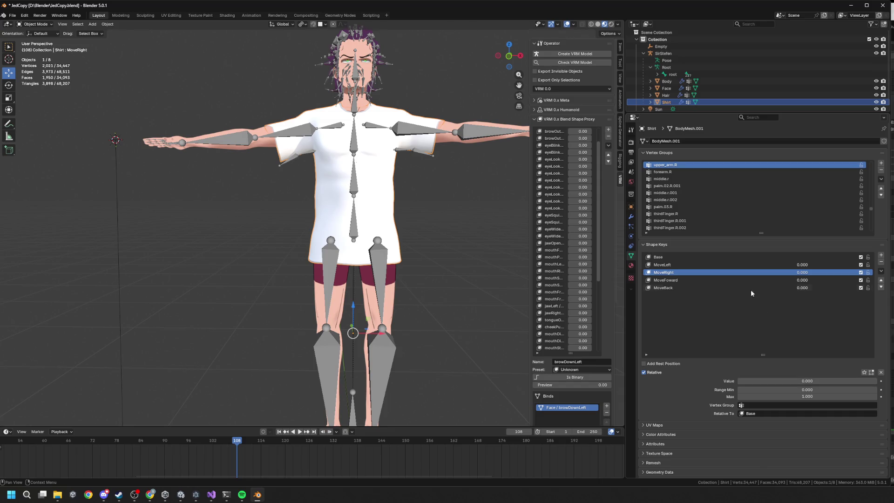
{"action": "left_click", "coordinate": [705, 283]}
{"action": "mouse_move", "coordinate": [810, 381]}
{"action": "left_mouse_down"}
{"action": "mouse_move", "coordinate": [877, 381]}
{"action": "mouse_move", "coordinate": [745, 381]}
{"action": "mouse_move", "coordinate": [877, 381]}
{"action": "left_mouse_up"}
{"action": "left_click_drag", "start_coordinate": [304, 60], "coordinate": [320, 180]}
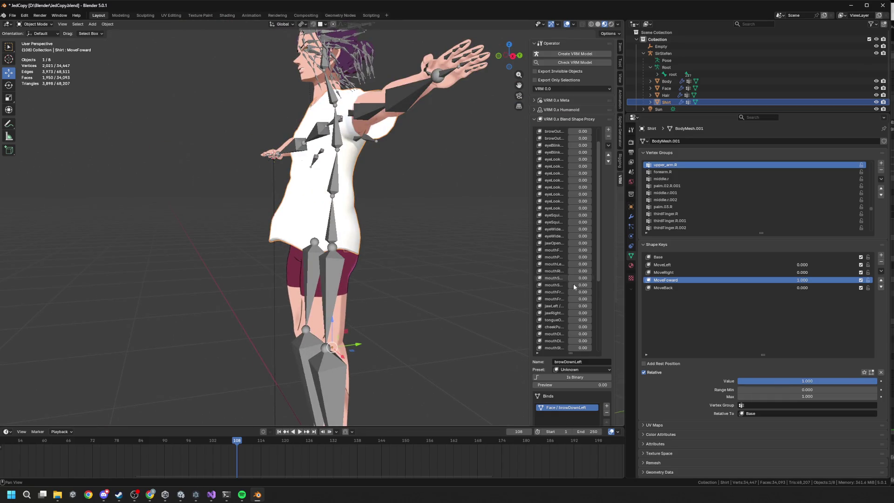
{"action": "mouse_move", "coordinate": [842, 381]}
{"action": "left_mouse_down"}
{"action": "mouse_move", "coordinate": [806, 381]}
{"action": "mouse_move", "coordinate": [878, 381]}
{"action": "mouse_move", "coordinate": [738, 381]}
{"action": "left_mouse_up"}
Remove the stray 'Key' shape key and rename MoveFoward to MoveBack.
{"action": "double_click", "coordinate": [671, 281]}
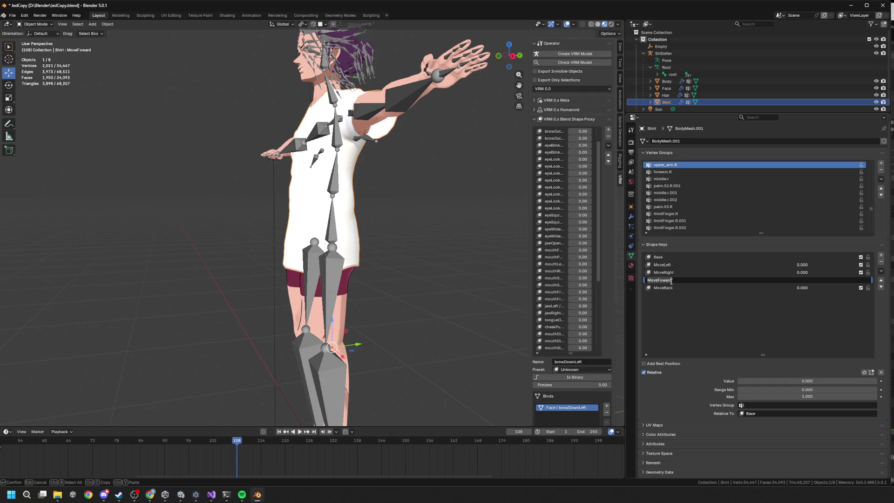
{"action": "double_click", "coordinate": [672, 288]}
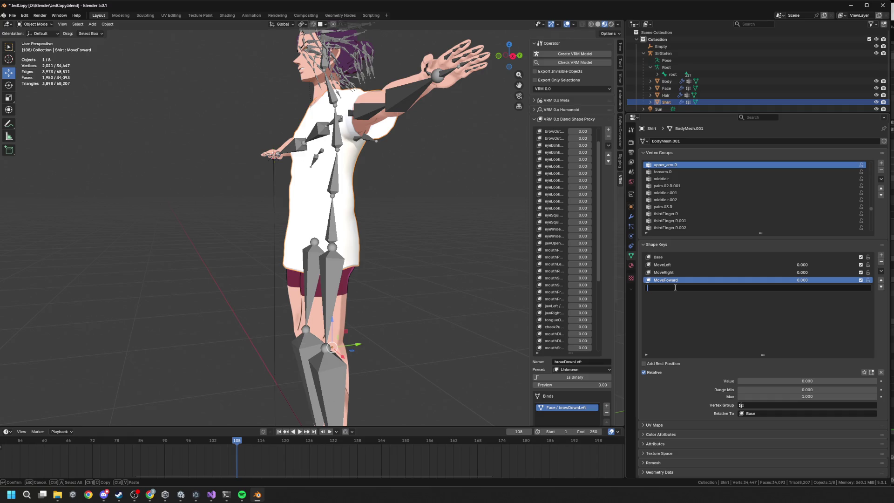
{"action": "key", "text": "Return"}
{"action": "left_click", "coordinate": [690, 288]}
{"action": "left_click", "coordinate": [881, 263]}
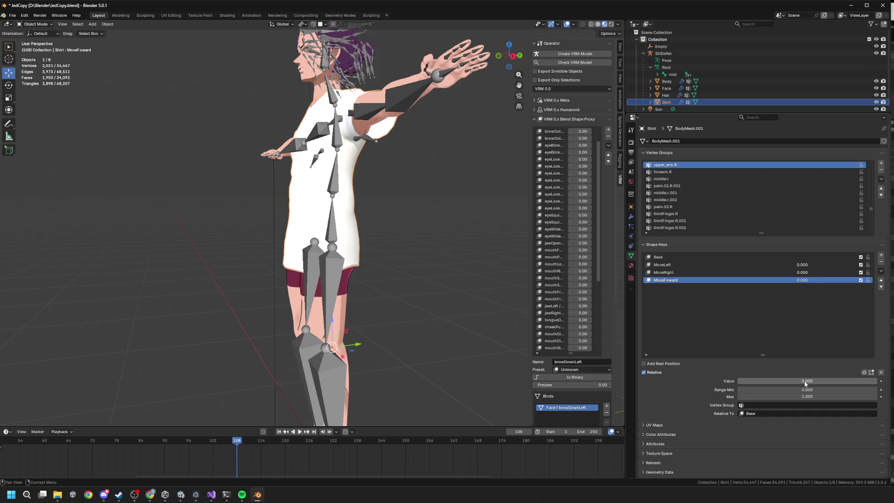
{"action": "double_click", "coordinate": [682, 279]}
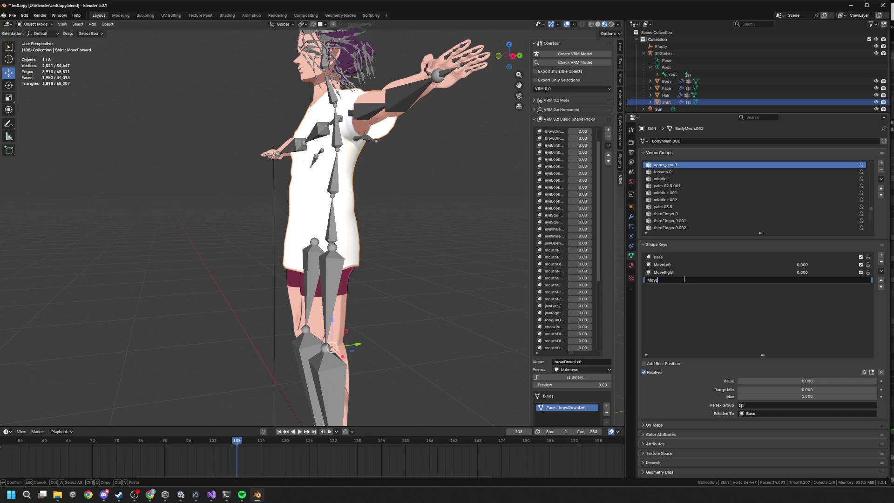
{"action": "key", "text": "Return"}
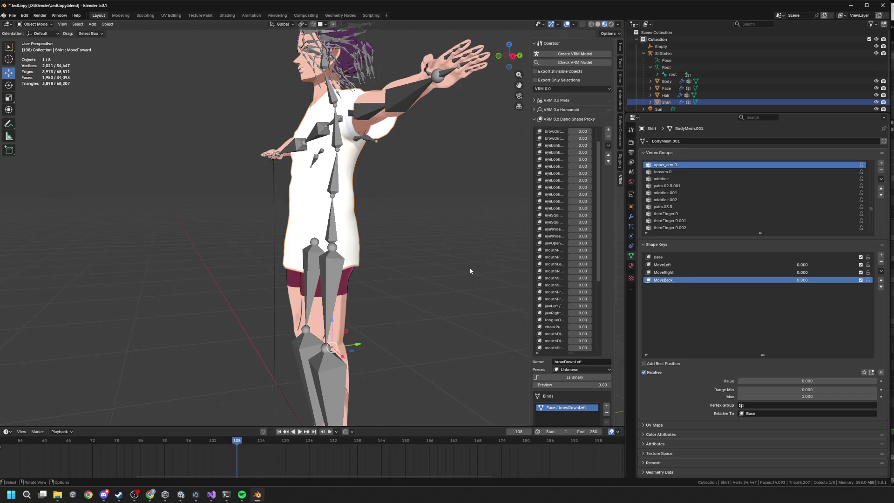
{"action": "scroll", "coordinate": [445, 261], "scroll_direction": "up", "scroll_amount": 3}
{"action": "scroll", "coordinate": [422, 258], "scroll_direction": "down", "scroll_amount": 3}
{"action": "left_click_drag", "start_coordinate": [423, 259], "coordinate": [326, 251]}
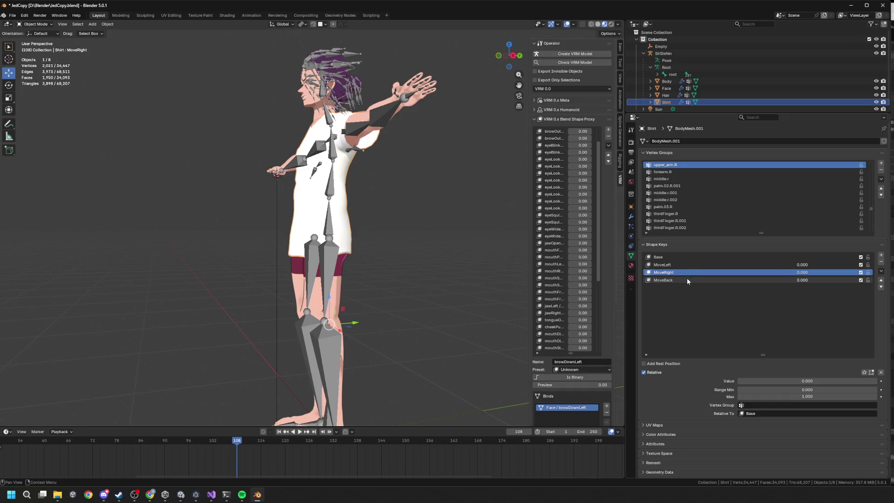
Set the MoveBack shape key value to 1.000 and enter Edit Mode on the shirt.
{"action": "left_click", "coordinate": [675, 273]}
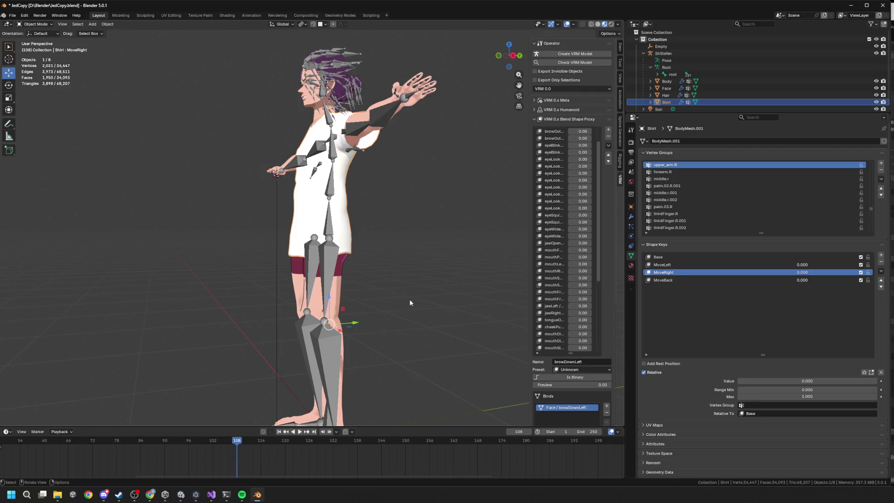
{"action": "left_click_drag", "start_coordinate": [401, 293], "coordinate": [443, 303]}
{"action": "key", "text": "Tab"}
{"action": "key", "text": "Tab"}
{"action": "left_click", "coordinate": [708, 280]}
{"action": "left_click_drag", "start_coordinate": [790, 379], "coordinate": [878, 381]}
{"action": "left_click_drag", "start_coordinate": [515, 262], "coordinate": [508, 239]}
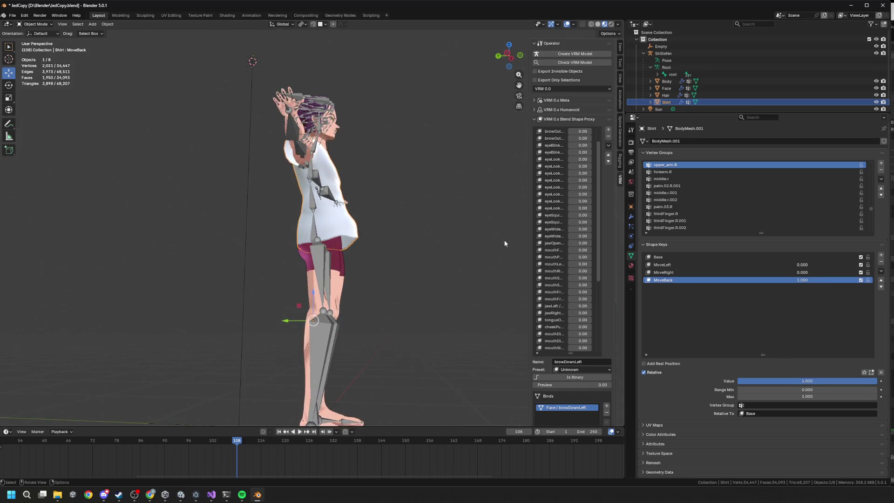
{"action": "scroll", "coordinate": [507, 239], "scroll_direction": "up", "scroll_amount": 5}
{"action": "key", "text": "Tab"}
{"action": "left_click_drag", "start_coordinate": [385, 221], "coordinate": [447, 205]}
Narrow the shirt front-to-back with a proportional Y-axis scale, then pick a single vertex.
{"action": "key", "text": "s"}
{"action": "key", "text": "y"}
{"action": "key", "text": "y"}
{"action": "key", "text": "y"}
{"action": "key", "text": "y"}
{"action": "left_click", "coordinate": [466, 217]}
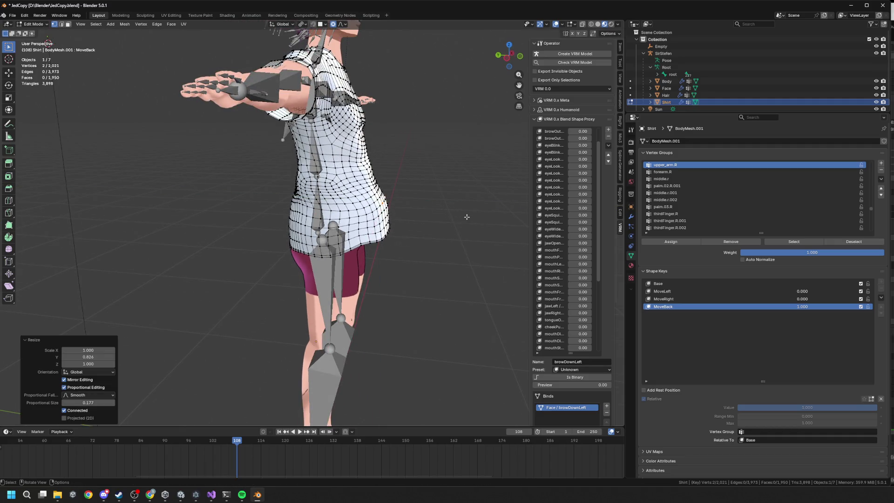
{"action": "left_click", "coordinate": [382, 215], "text": "shift"}
{"action": "key", "text": "KP_1"}
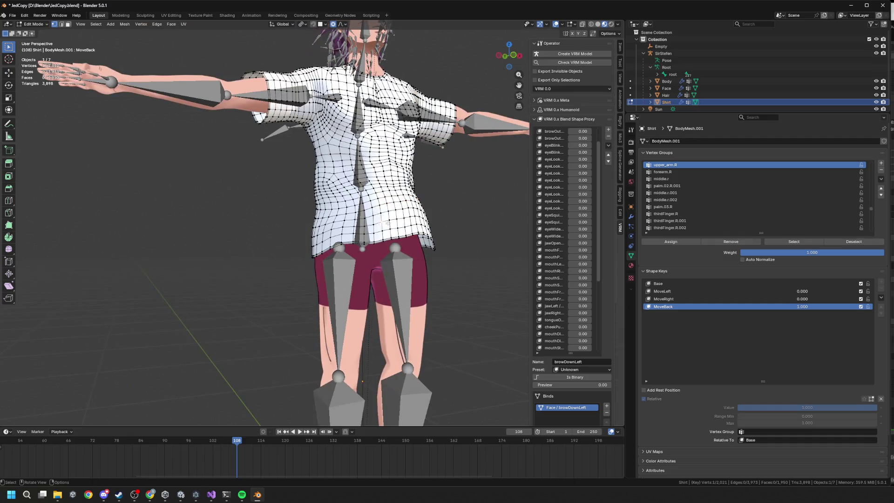
{"action": "scroll", "coordinate": [382, 215], "scroll_direction": "up", "scroll_amount": 2}
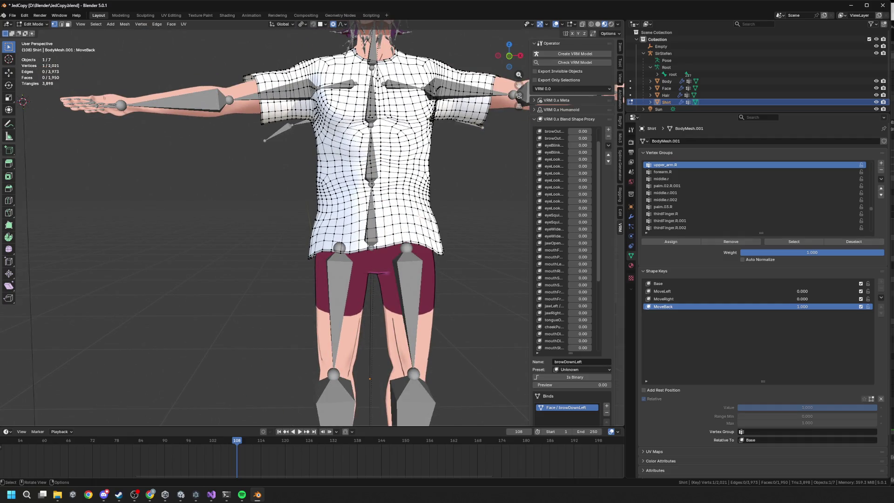
{"action": "key", "text": "r"}
{"action": "key", "text": "z"}
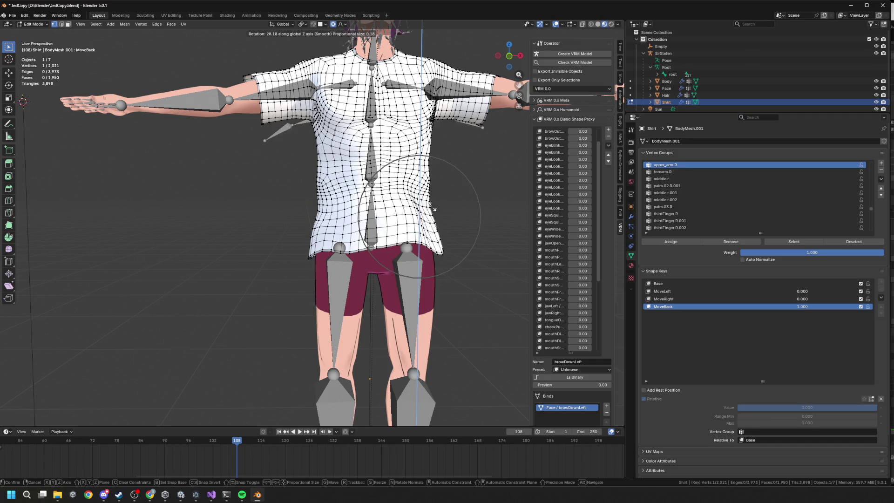
{"action": "key", "text": "y"}
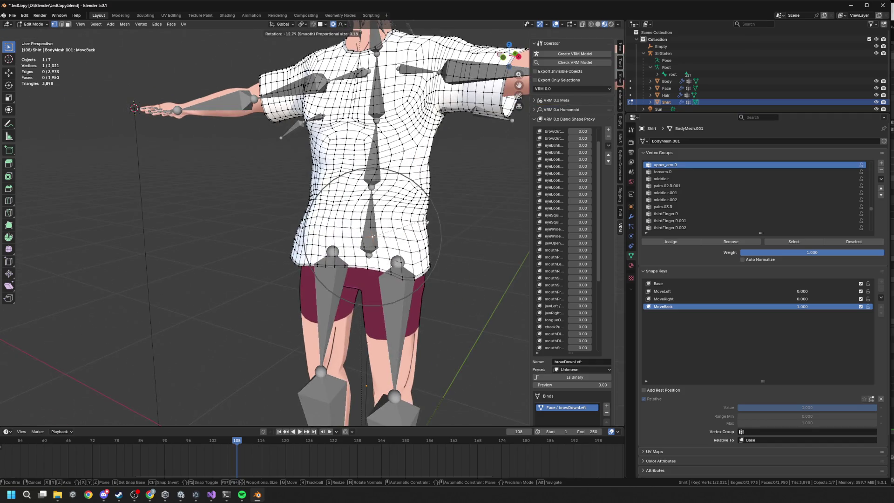
{"action": "key", "text": "z"}
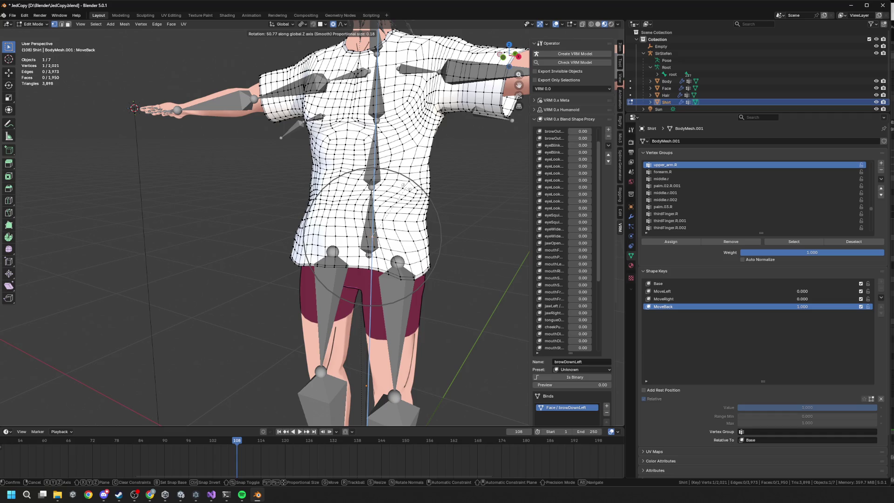
{"action": "key", "text": "Escape"}
Push the selected vertex along Y twice with smooth proportional falloff.
{"action": "mouse_move", "coordinate": [427, 217]}
{"action": "left_mouse_down"}
{"action": "mouse_move", "coordinate": [425, 233]}
{"action": "mouse_move", "coordinate": [486, 240]}
{"action": "mouse_move", "coordinate": [398, 174]}
{"action": "mouse_move", "coordinate": [419, 177]}
{"action": "left_mouse_up"}
{"action": "key", "text": "g"}
{"action": "key", "text": "x"}
{"action": "key", "text": "g"}
{"action": "key", "text": "x"}
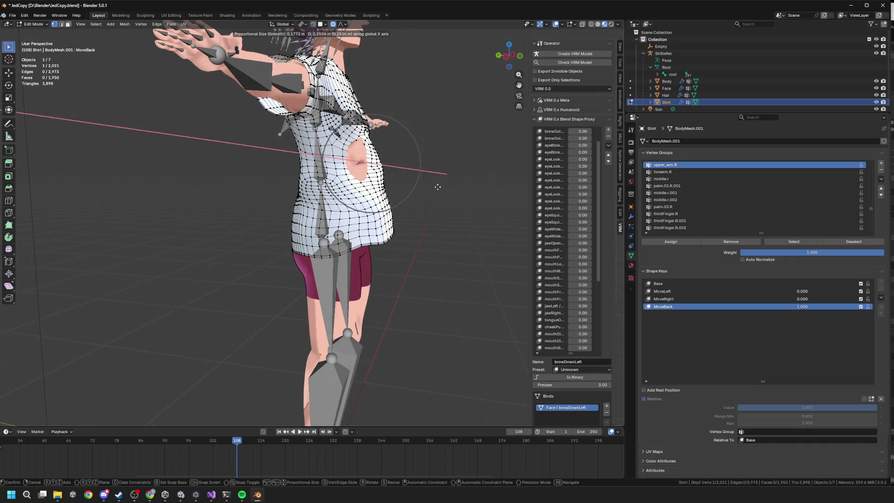
{"action": "key", "text": "y"}
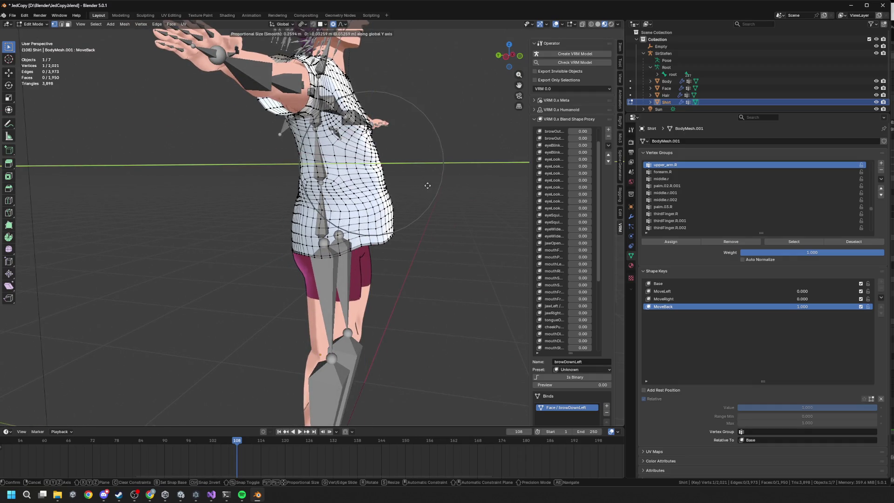
{"action": "left_click", "coordinate": [428, 186]}
{"action": "scroll", "coordinate": [421, 187], "scroll_direction": "down", "scroll_amount": 2}
{"action": "left_click_drag", "start_coordinate": [261, 209], "coordinate": [298, 210]}
{"action": "key", "text": "g"}
{"action": "key", "text": "y"}
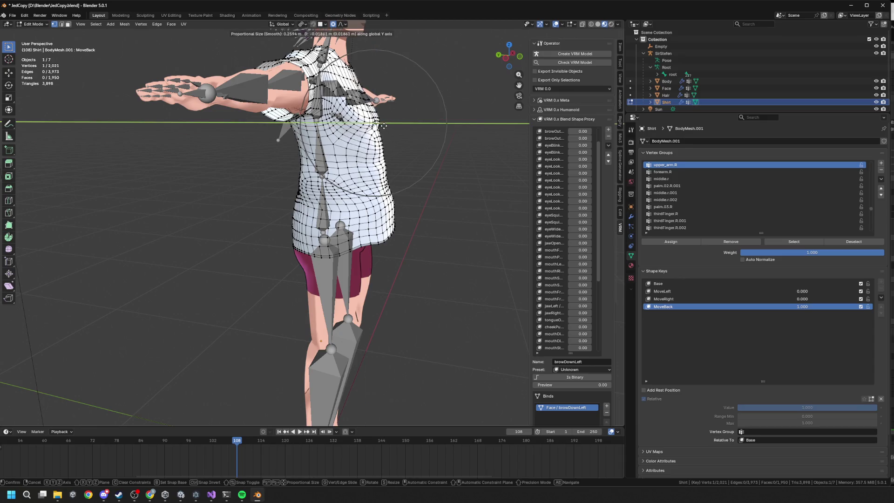
{"action": "left_click", "coordinate": [378, 125]}
{"action": "left_click_drag", "start_coordinate": [378, 125], "coordinate": [439, 164]}
{"action": "scroll", "coordinate": [433, 204], "scroll_direction": "up", "scroll_amount": 6}
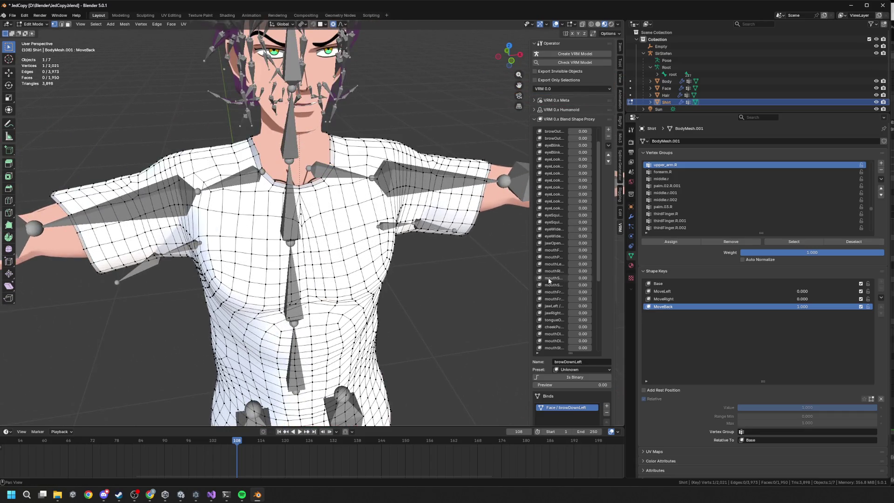
{"action": "scroll", "coordinate": [431, 246], "scroll_direction": "down", "scroll_amount": 5}
{"action": "left_click_drag", "start_coordinate": [431, 246], "coordinate": [376, 225]}
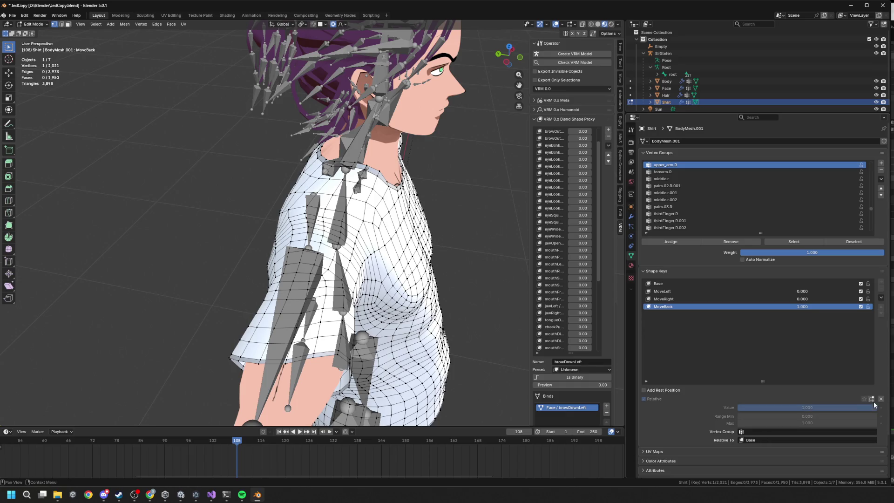
Adjust the chest vertex with small proportional Z and Y moves.
{"action": "key", "text": "g"}
{"action": "key", "text": "z"}
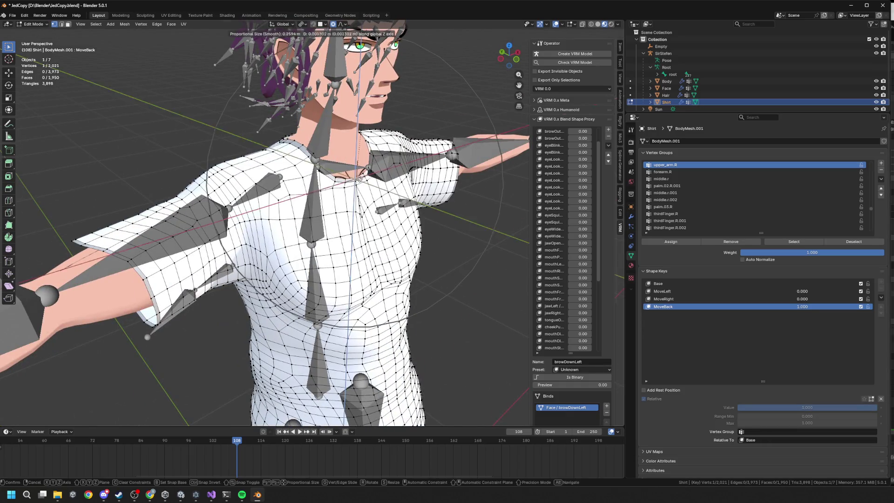
{"action": "scroll", "coordinate": [359, 163], "scroll_direction": "up", "scroll_amount": 3}
{"action": "scroll", "coordinate": [363, 150], "scroll_direction": "up", "scroll_amount": 2}
{"action": "left_click", "coordinate": [364, 150]}
{"action": "key", "text": "g"}
{"action": "key", "text": "y"}
{"action": "key", "text": "Escape"}
{"action": "key", "text": "ctrl+z"}
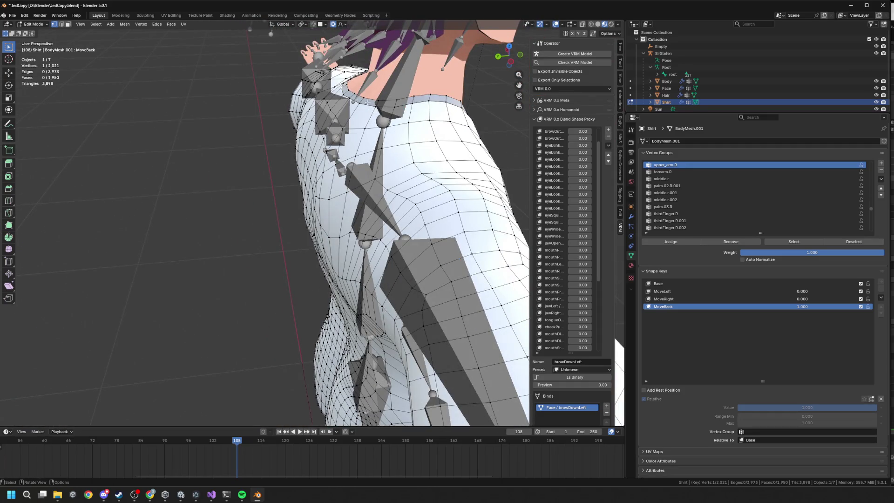
{"action": "key", "text": "g"}
{"action": "key", "text": "y"}
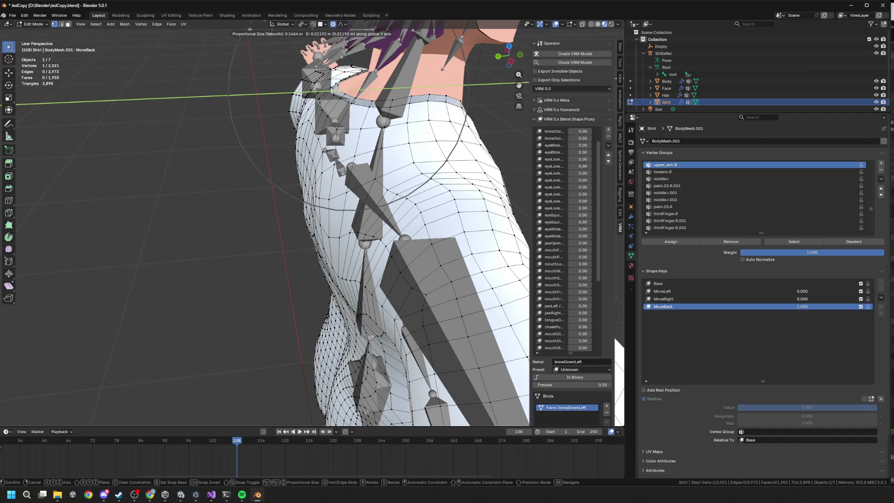
{"action": "left_click", "coordinate": [370, 110]}
{"action": "key", "text": "g"}
{"action": "key", "text": "z"}
{"action": "key", "text": "Escape"}
Nudge the upper-back vertex with proportional X and Z moves (size 0.144), then exit Edit Mode.
{"action": "key", "text": "g"}
{"action": "key", "text": "y"}
{"action": "key", "text": "Escape"}
{"action": "key", "text": "g"}
{"action": "key", "text": "x"}
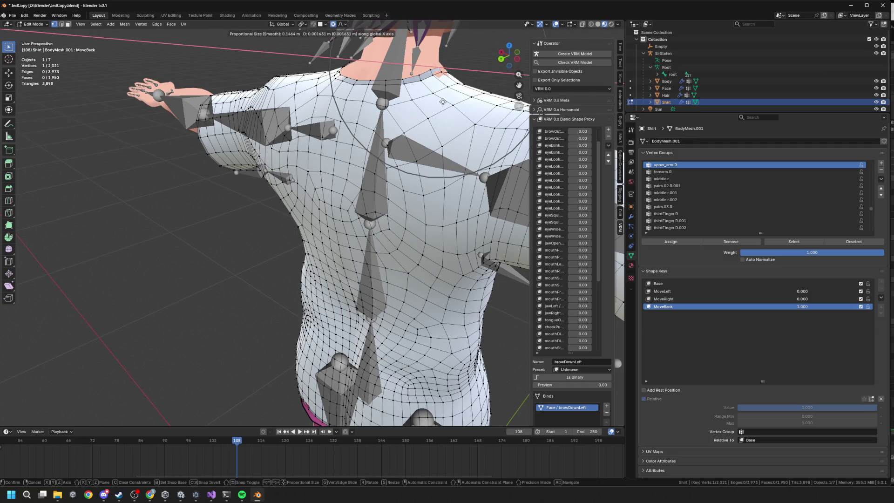
{"action": "left_click", "coordinate": [446, 106]}
{"action": "key", "text": "g"}
{"action": "key", "text": "x"}
{"action": "key", "text": "z"}
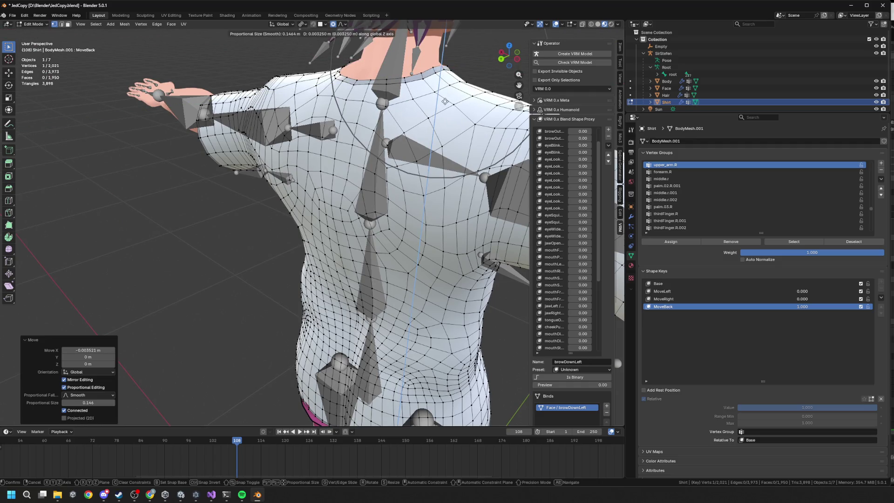
{"action": "left_click", "coordinate": [447, 105]}
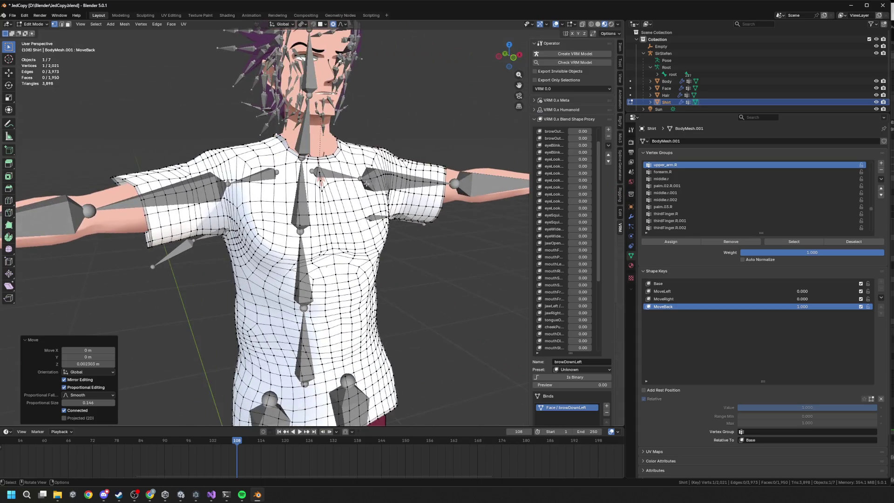
{"action": "key", "text": "g"}
{"action": "key", "text": "x"}
{"action": "left_click", "coordinate": [362, 197]}
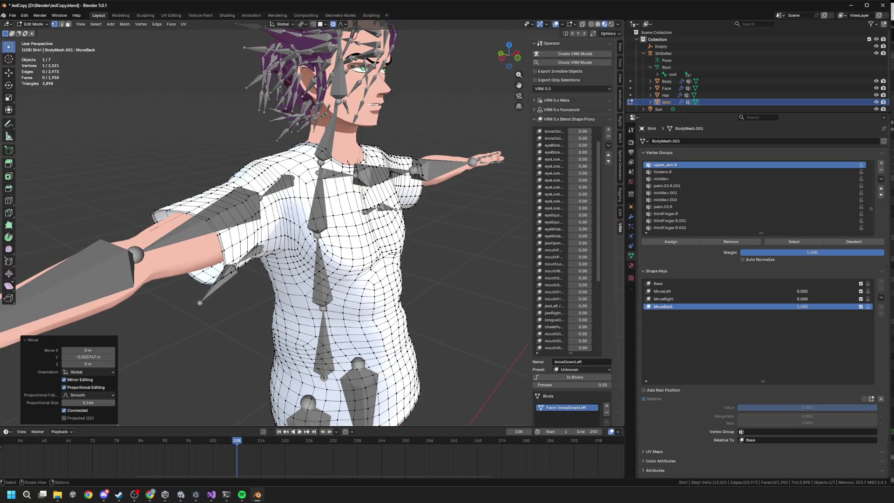
{"action": "scroll", "coordinate": [356, 206], "scroll_direction": "up", "scroll_amount": 3}
{"action": "scroll", "coordinate": [356, 205], "scroll_direction": "down", "scroll_amount": 5}
{"action": "key", "text": "Tab"}
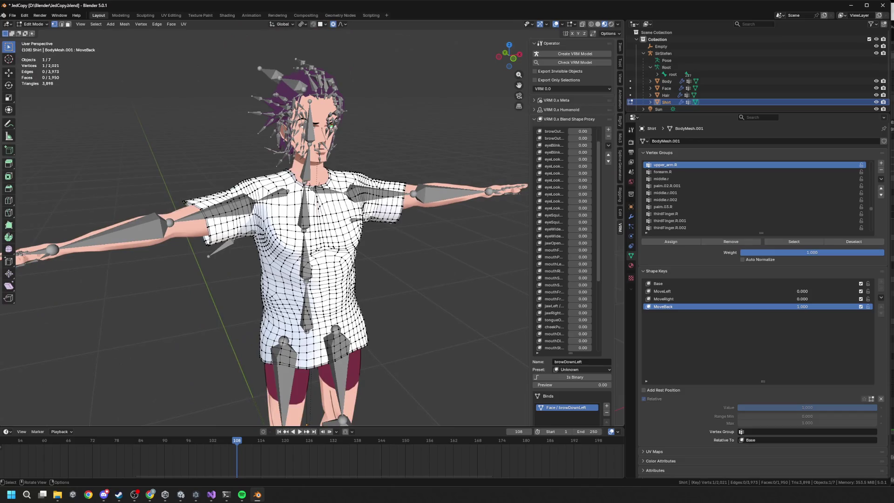
Lower the MoveBack value to preview the blend, viewing the character from behind.
{"action": "left_click_drag", "start_coordinate": [867, 381], "coordinate": [802, 382]}
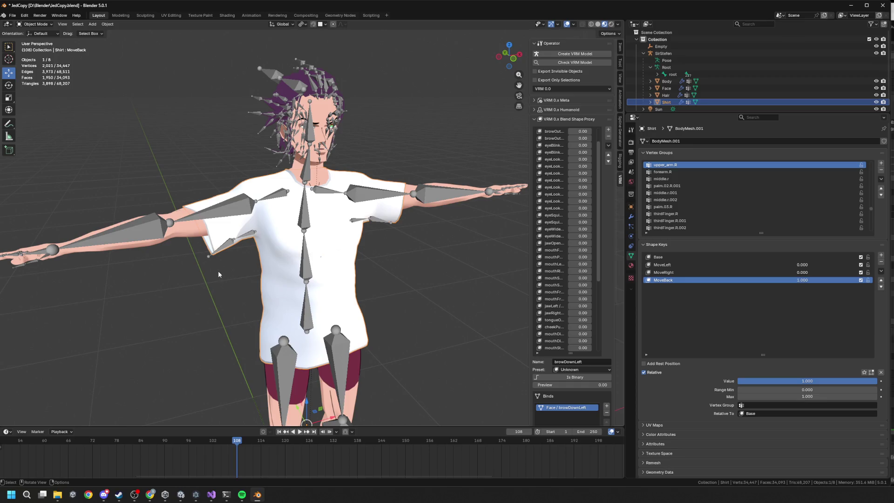
{"action": "mouse_move", "coordinate": [275, 264]}
{"action": "left_mouse_down"}
{"action": "mouse_move", "coordinate": [339, 246]}
{"action": "mouse_move", "coordinate": [468, 290]}
{"action": "mouse_move", "coordinate": [360, 299]}
{"action": "mouse_move", "coordinate": [379, 270]}
{"action": "mouse_move", "coordinate": [412, 260]}
{"action": "left_mouse_up"}
{"action": "scroll", "coordinate": [391, 259], "scroll_direction": "up", "scroll_amount": 6}
{"action": "scroll", "coordinate": [371, 256], "scroll_direction": "down", "scroll_amount": 3}
{"action": "scroll", "coordinate": [331, 272], "scroll_direction": "down", "scroll_amount": 5}
{"action": "scroll", "coordinate": [332, 273], "scroll_direction": "up", "scroll_amount": 5}
{"action": "scroll", "coordinate": [354, 270], "scroll_direction": "down", "scroll_amount": 5}
{"action": "mouse_move", "coordinate": [370, 274]}
{"action": "left_mouse_down"}
{"action": "mouse_move", "coordinate": [429, 290]}
{"action": "mouse_move", "coordinate": [384, 272]}
{"action": "mouse_move", "coordinate": [350, 232]}
{"action": "left_mouse_up"}
{"action": "scroll", "coordinate": [359, 233], "scroll_direction": "up", "scroll_amount": 4}
{"action": "scroll", "coordinate": [347, 239], "scroll_direction": "down", "scroll_amount": 3}
Select the armature and inspect its bones in Edit Mode from the front and below.
{"action": "left_click", "coordinate": [335, 248]}
{"action": "left_click", "coordinate": [352, 229]}
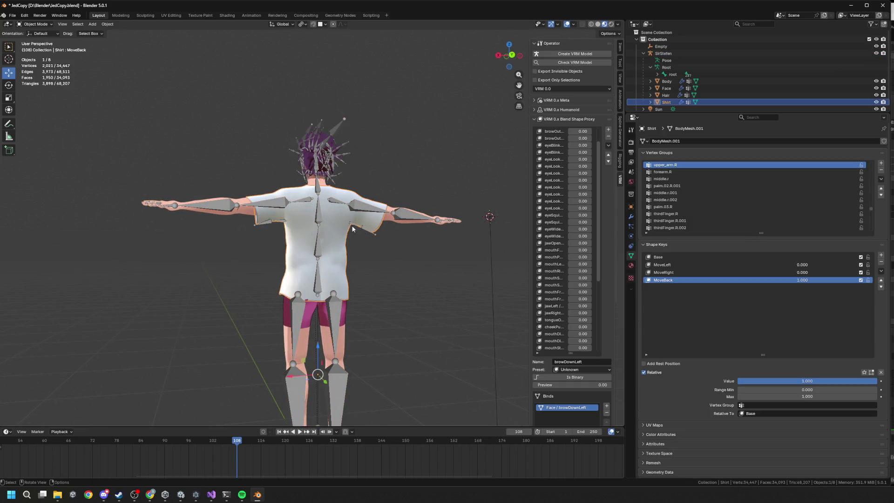
{"action": "left_click", "coordinate": [354, 228]}
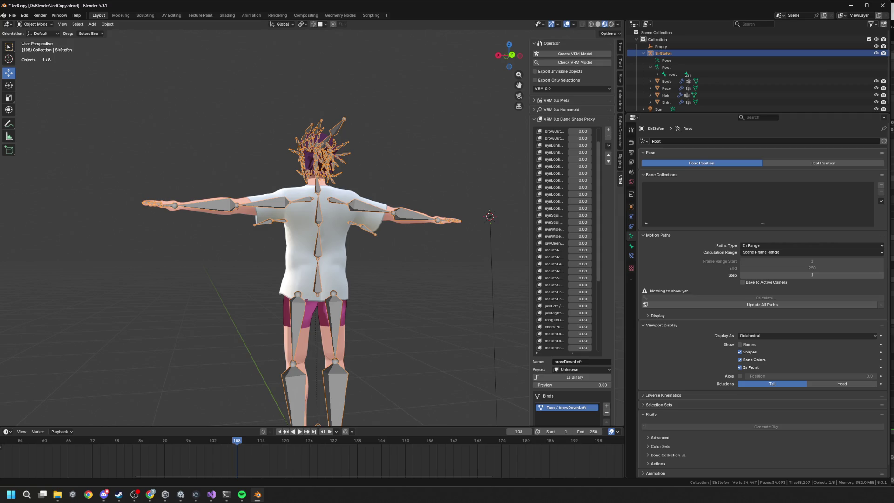
{"action": "key", "text": "Tab"}
{"action": "scroll", "coordinate": [454, 301], "scroll_direction": "up", "scroll_amount": 4}
{"action": "left_click_drag", "start_coordinate": [406, 263], "coordinate": [497, 261]}
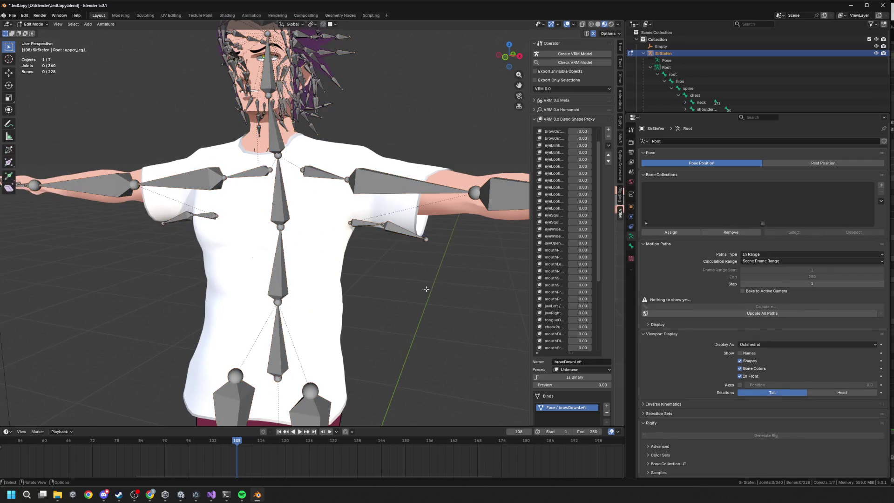
{"action": "scroll", "coordinate": [331, 301], "scroll_direction": "up", "scroll_amount": 3}
{"action": "scroll", "coordinate": [330, 302], "scroll_direction": "down", "scroll_amount": 3}
{"action": "mouse_move", "coordinate": [331, 302]}
{"action": "left_mouse_down"}
{"action": "mouse_move", "coordinate": [232, 242]}
{"action": "mouse_move", "coordinate": [292, 238]}
{"action": "left_mouse_up"}
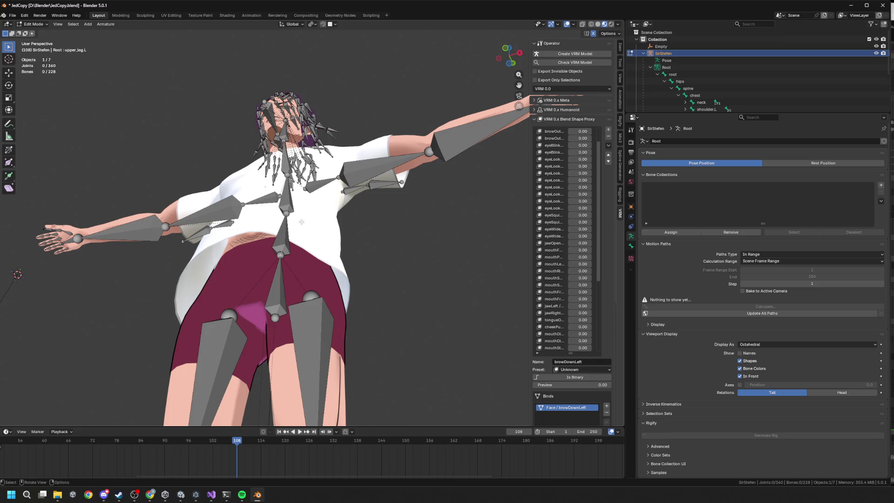
{"action": "scroll", "coordinate": [301, 222], "scroll_direction": "down", "scroll_amount": 4}
{"action": "scroll", "coordinate": [315, 232], "scroll_direction": "up", "scroll_amount": 5}
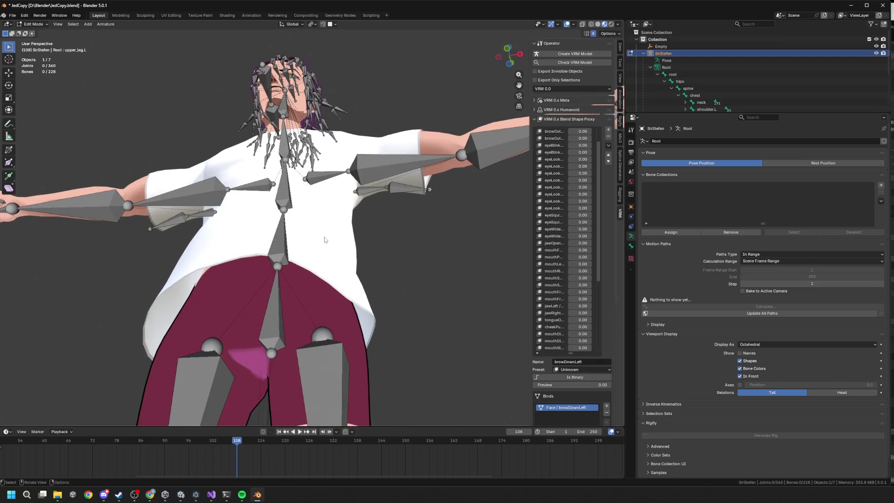
{"action": "key", "text": "Tab"}
Make the Shirt active and vary the MoveBack value from a side view.
{"action": "left_click", "coordinate": [327, 238]}
{"action": "mouse_move", "coordinate": [328, 238]}
{"action": "left_mouse_down"}
{"action": "mouse_move", "coordinate": [366, 266]}
{"action": "mouse_move", "coordinate": [322, 282]}
{"action": "left_mouse_up"}
{"action": "scroll", "coordinate": [354, 254], "scroll_direction": "down", "scroll_amount": 3}
{"action": "scroll", "coordinate": [338, 261], "scroll_direction": "down", "scroll_amount": 2}
{"action": "scroll", "coordinate": [334, 250], "scroll_direction": "up", "scroll_amount": 5}
{"action": "mouse_move", "coordinate": [334, 249]}
{"action": "left_mouse_down"}
{"action": "mouse_move", "coordinate": [398, 250]}
{"action": "mouse_move", "coordinate": [264, 197]}
{"action": "mouse_move", "coordinate": [298, 217]}
{"action": "left_mouse_up"}
{"action": "scroll", "coordinate": [384, 252], "scroll_direction": "up", "scroll_amount": 5}
{"action": "scroll", "coordinate": [265, 197], "scroll_direction": "down", "scroll_amount": 4}
{"action": "scroll", "coordinate": [298, 218], "scroll_direction": "up", "scroll_amount": 3}
{"action": "scroll", "coordinate": [298, 218], "scroll_direction": "down", "scroll_amount": 4}
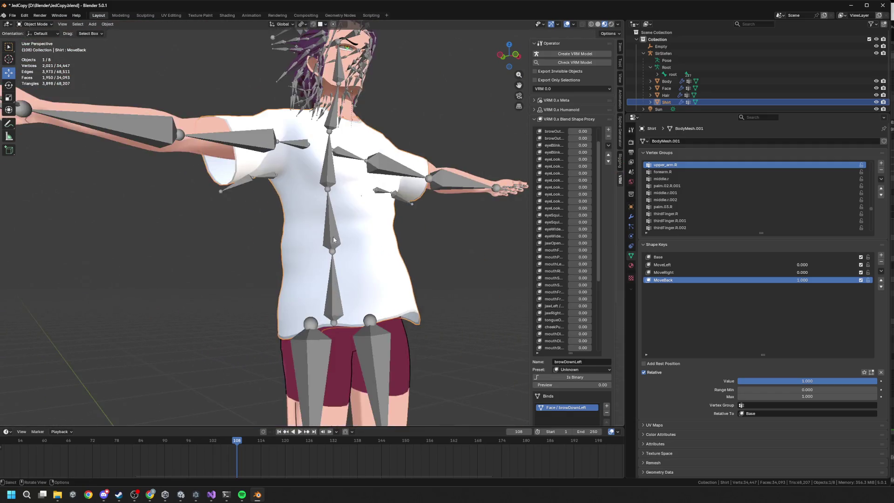
{"action": "scroll", "coordinate": [530, 243], "scroll_direction": "up", "scroll_amount": 4}
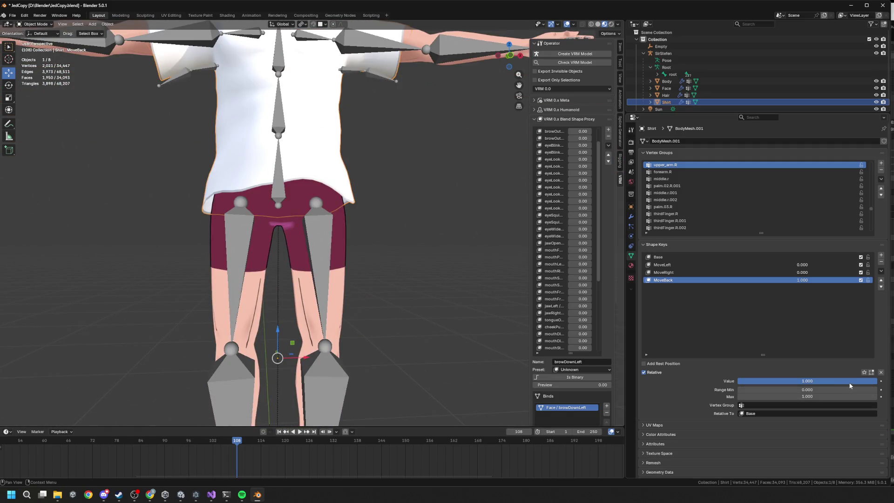
{"action": "scroll", "coordinate": [482, 255], "scroll_direction": "down", "scroll_amount": 6}
{"action": "left_click_drag", "start_coordinate": [481, 255], "coordinate": [529, 254]}
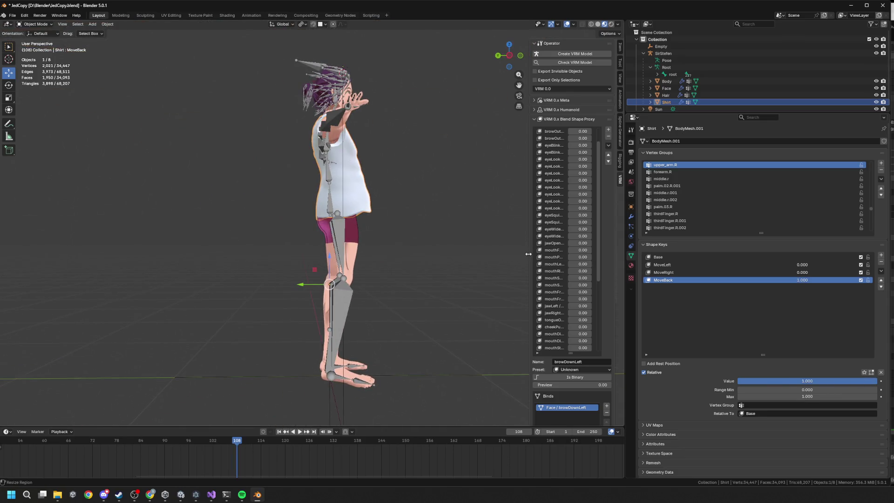
{"action": "mouse_move", "coordinate": [825, 380]}
{"action": "left_mouse_down"}
{"action": "mouse_move", "coordinate": [787, 380]}
{"action": "mouse_move", "coordinate": [828, 380]}
{"action": "left_mouse_up"}
Select hem vertices and tilt them backward −33.4° around X with proportional editing.
{"action": "key", "text": "Tab"}
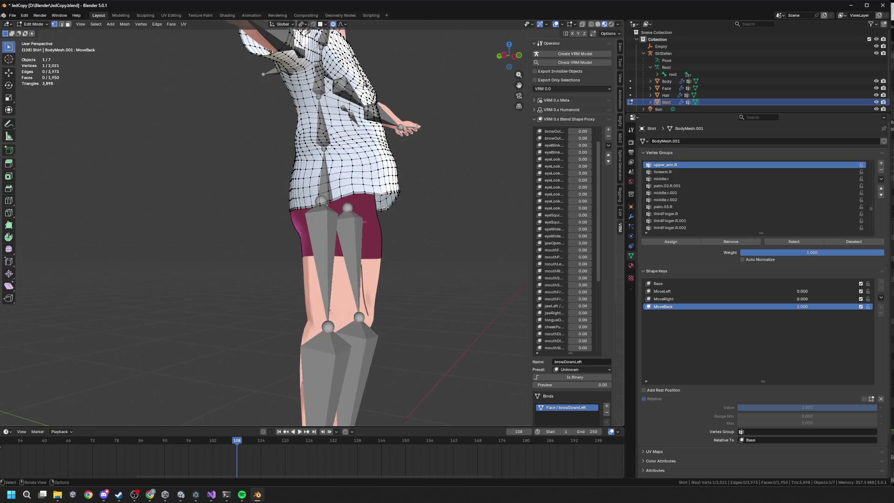
{"action": "key", "text": "c"}
{"action": "left_click", "coordinate": [439, 190]}
{"action": "key", "text": "Escape"}
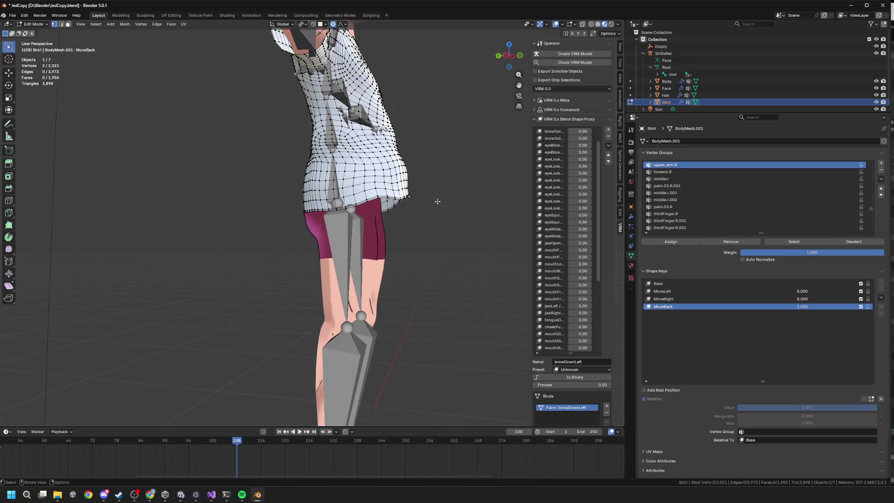
{"action": "key", "text": "r"}
{"action": "key", "text": "x"}
{"action": "left_click", "coordinate": [451, 187]}
{"action": "scroll", "coordinate": [441, 203], "scroll_direction": "down", "scroll_amount": 3}
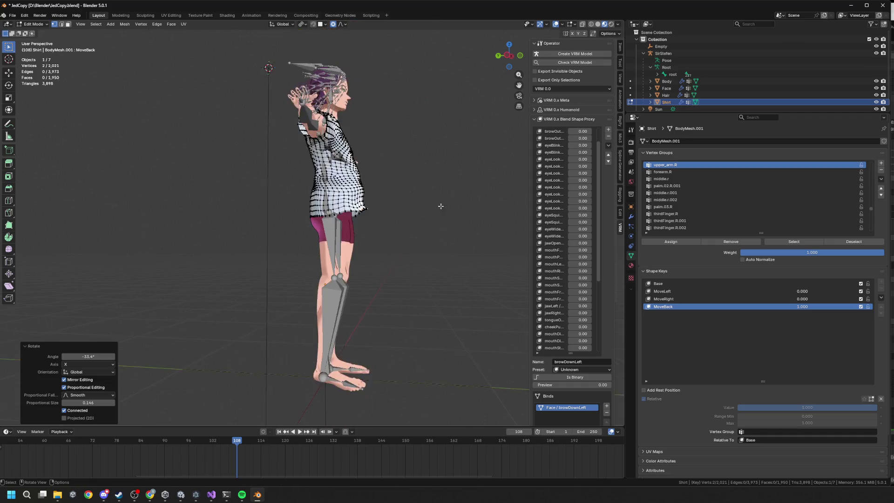
{"action": "scroll", "coordinate": [422, 199], "scroll_direction": "up", "scroll_amount": 3}
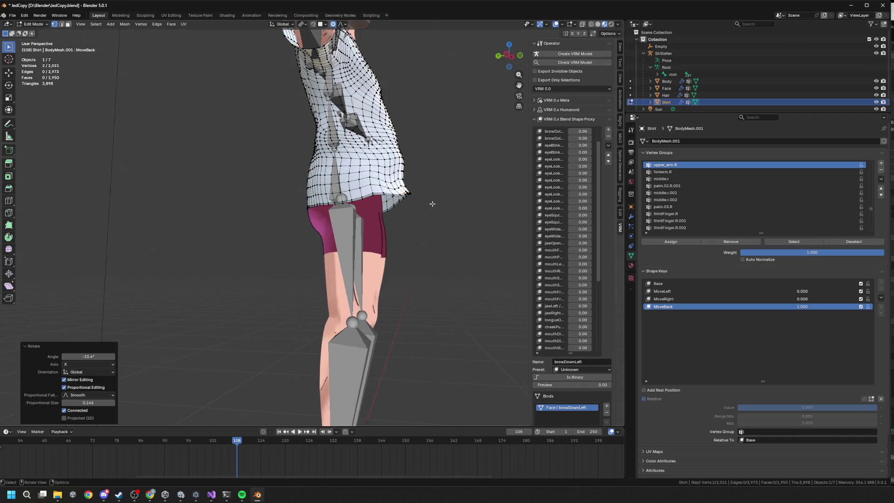
Raise the hem slightly on Z, refine it vertically, and shift it sideways on X.
{"action": "key", "text": "r"}
{"action": "key", "text": "g"}
{"action": "key", "text": "z"}
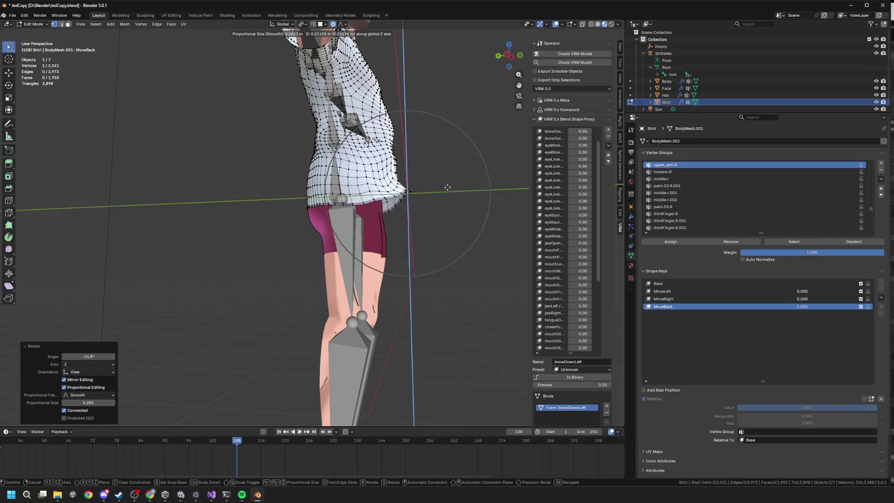
{"action": "left_click", "coordinate": [450, 181]}
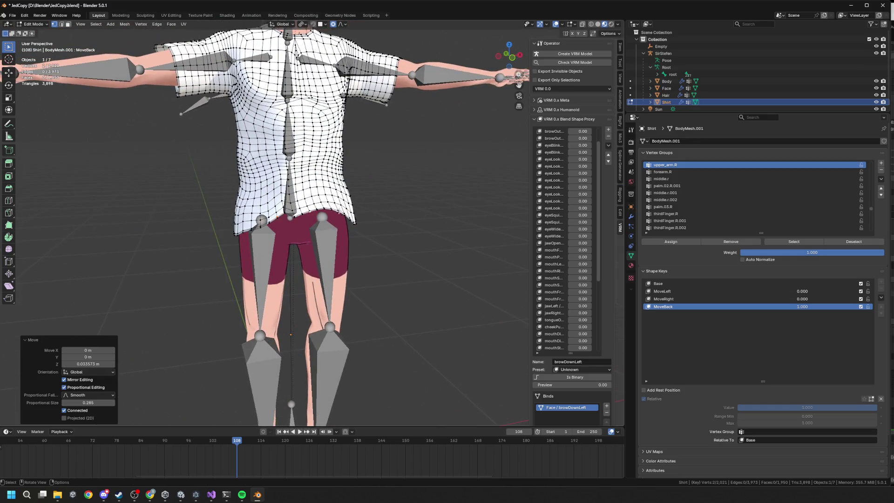
{"action": "key", "text": "g"}
{"action": "key", "text": "z"}
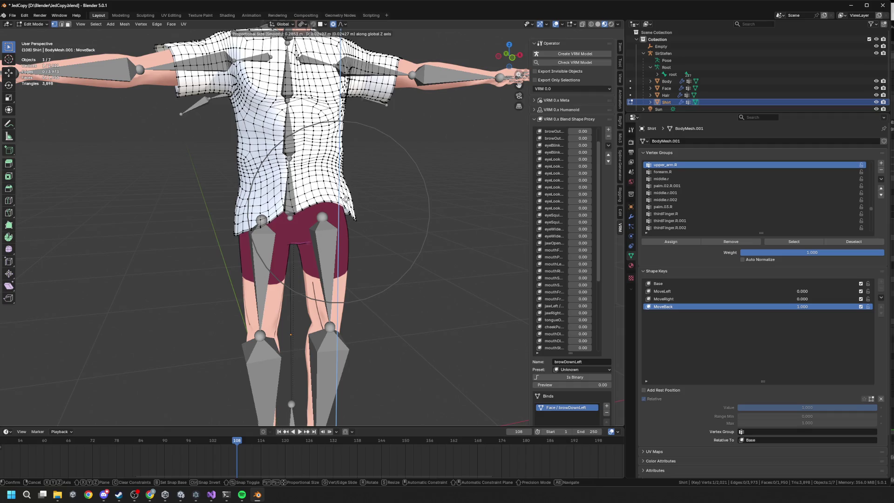
{"action": "left_click", "coordinate": [346, 196]}
{"action": "key", "text": "g"}
{"action": "key", "text": "x"}
{"action": "scroll", "coordinate": [383, 197], "scroll_direction": "up", "scroll_amount": 4}
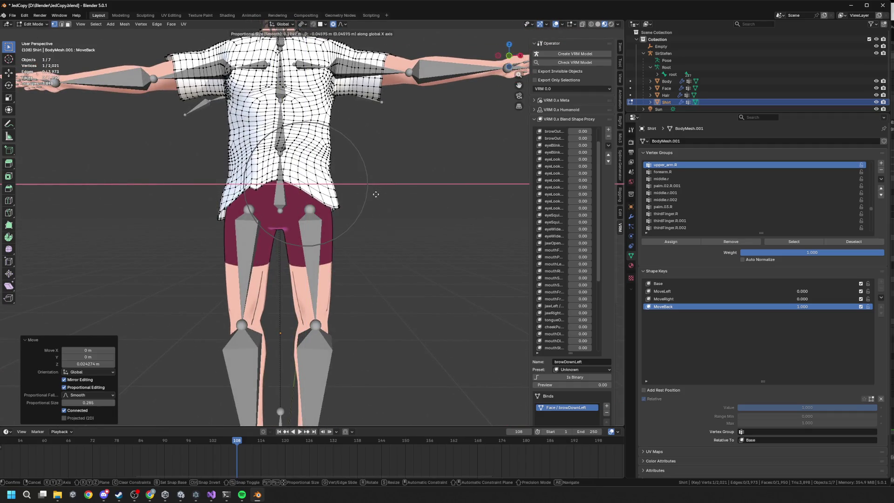
{"action": "left_click", "coordinate": [380, 197]}
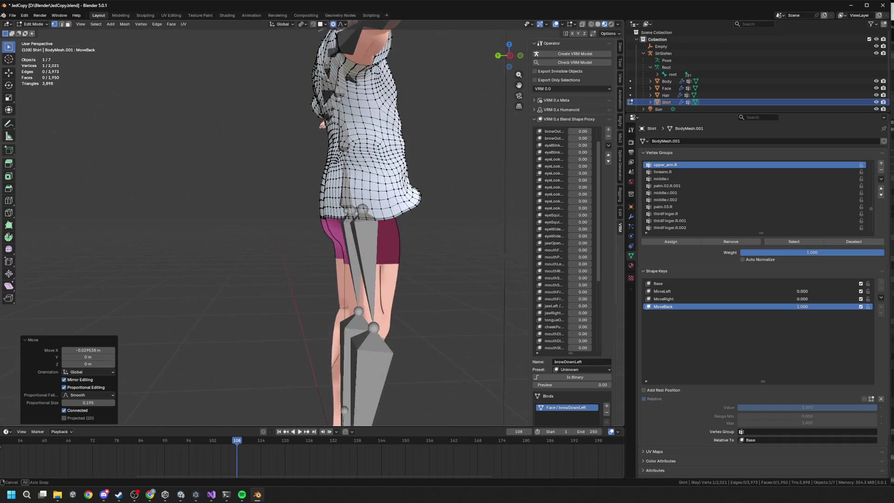
Rotate the hem −13°, lower an enlarged hem selection on Z, then preview MoveBack in Object Mode.
{"action": "key", "text": "g"}
{"action": "key", "text": "r"}
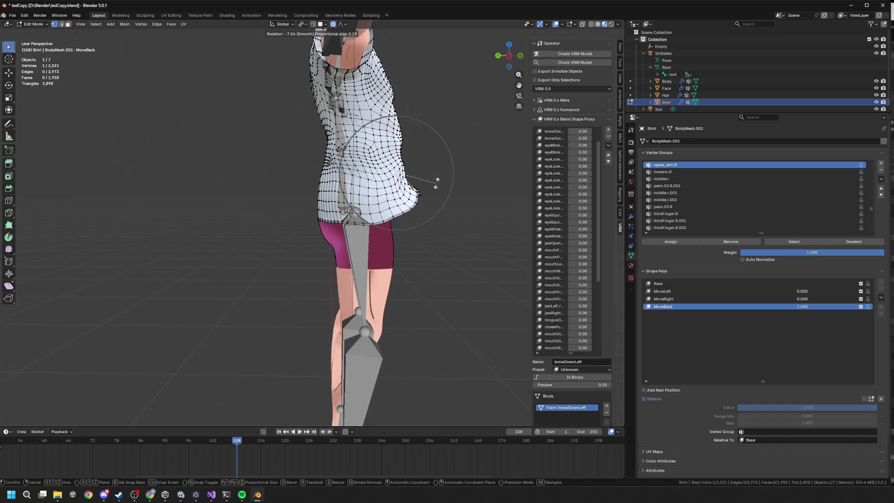
{"action": "left_click", "coordinate": [421, 201]}
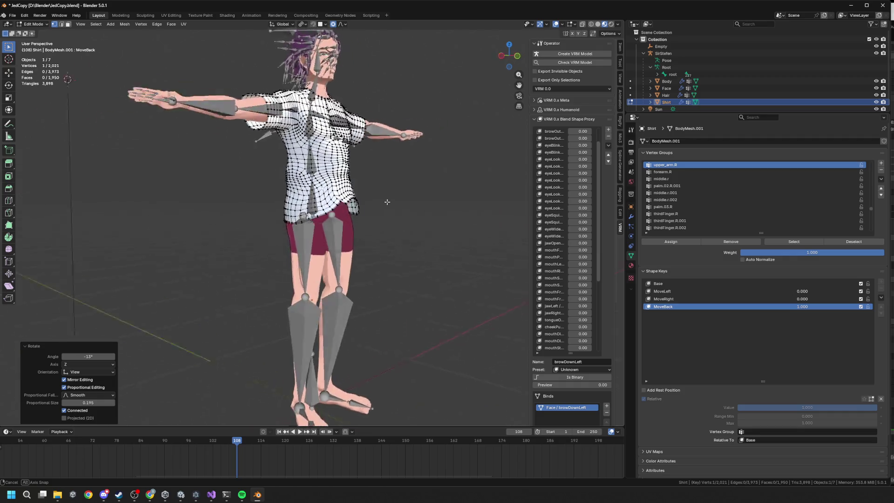
{"action": "left_click", "coordinate": [338, 213], "text": "shift"}
{"action": "key", "text": "g"}
{"action": "key", "text": "z"}
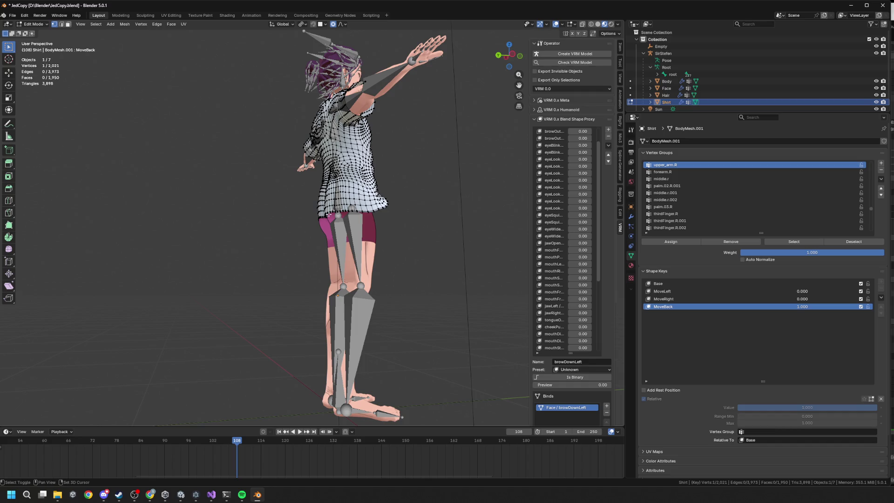
{"action": "scroll", "coordinate": [358, 219], "scroll_direction": "down", "scroll_amount": 3}
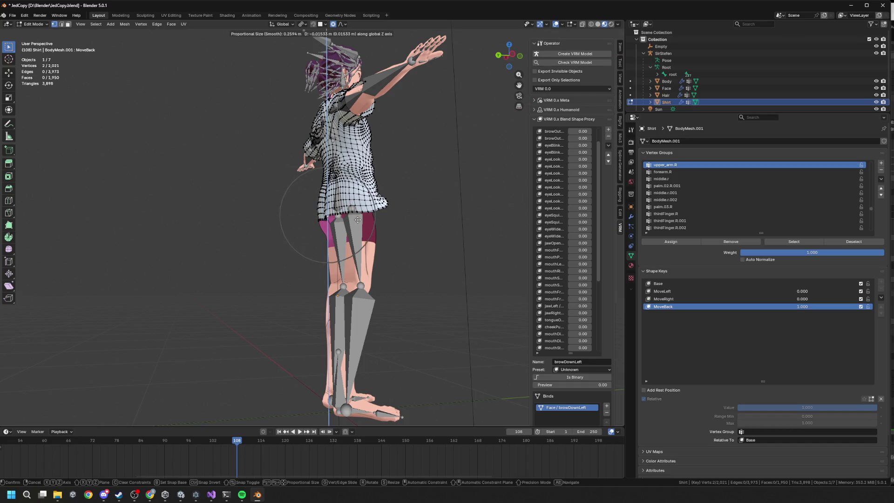
{"action": "left_click", "coordinate": [359, 219]}
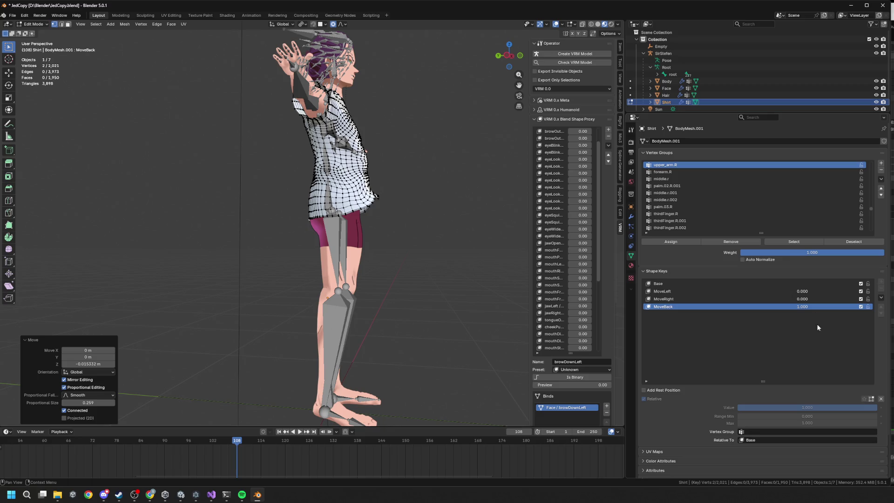
{"action": "key", "text": "Tab"}
{"action": "mouse_move", "coordinate": [855, 382]}
{"action": "left_mouse_down"}
{"action": "mouse_move", "coordinate": [751, 381]}
{"action": "mouse_move", "coordinate": [877, 381]}
{"action": "left_mouse_up"}
Vary MoveBack to watch the shirt sway, then reset its value to 0.
{"action": "mouse_move", "coordinate": [521, 307]}
{"action": "left_mouse_down"}
{"action": "mouse_move", "coordinate": [418, 283]}
{"action": "mouse_move", "coordinate": [359, 287]}
{"action": "mouse_move", "coordinate": [444, 282]}
{"action": "mouse_move", "coordinate": [359, 296]}
{"action": "left_mouse_up"}
{"action": "mouse_move", "coordinate": [842, 381]}
{"action": "left_mouse_down"}
{"action": "mouse_move", "coordinate": [741, 382]}
{"action": "mouse_move", "coordinate": [877, 381]}
{"action": "left_mouse_up"}
{"action": "left_click_drag", "start_coordinate": [326, 261], "coordinate": [571, 279]}
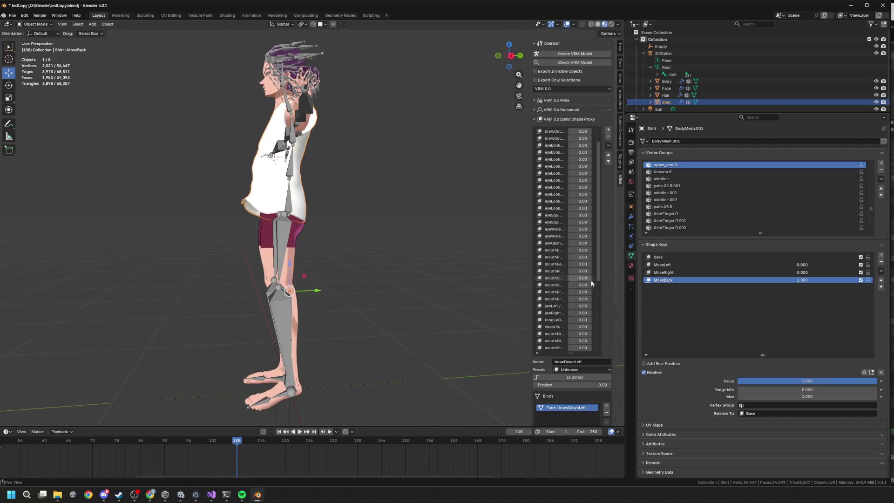
{"action": "left_click_drag", "start_coordinate": [844, 381], "coordinate": [711, 337]}
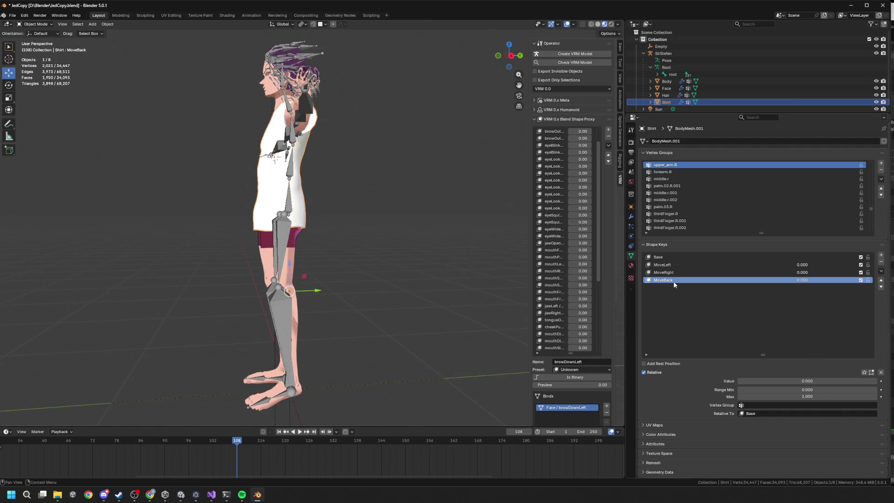
Add a new shape key to the shirt and name it MoveFoward.
{"action": "left_click", "coordinate": [881, 255]}
{"action": "double_click", "coordinate": [652, 287]}
{"action": "type", "text": "MoveForward"}
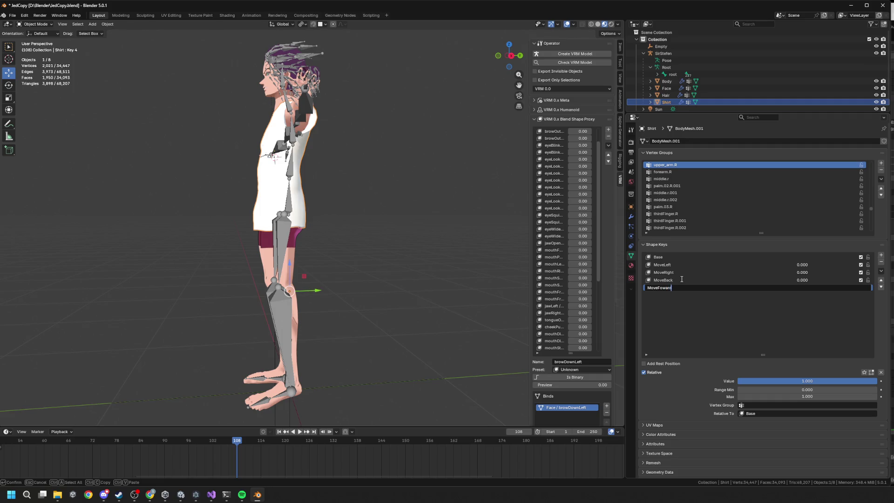
{"action": "key", "text": "Return"}
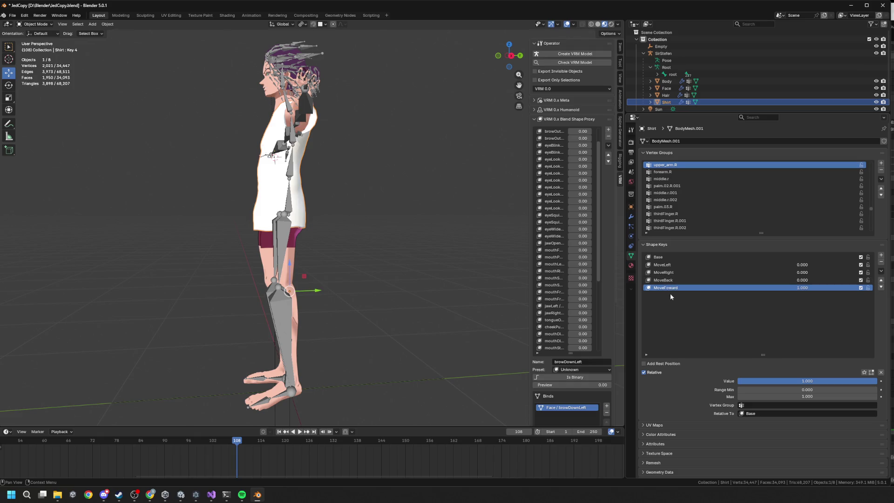
{"action": "mouse_move", "coordinate": [457, 191]}
{"action": "left_mouse_down"}
{"action": "mouse_move", "coordinate": [474, 244]}
{"action": "mouse_move", "coordinate": [461, 218]}
{"action": "left_mouse_up"}
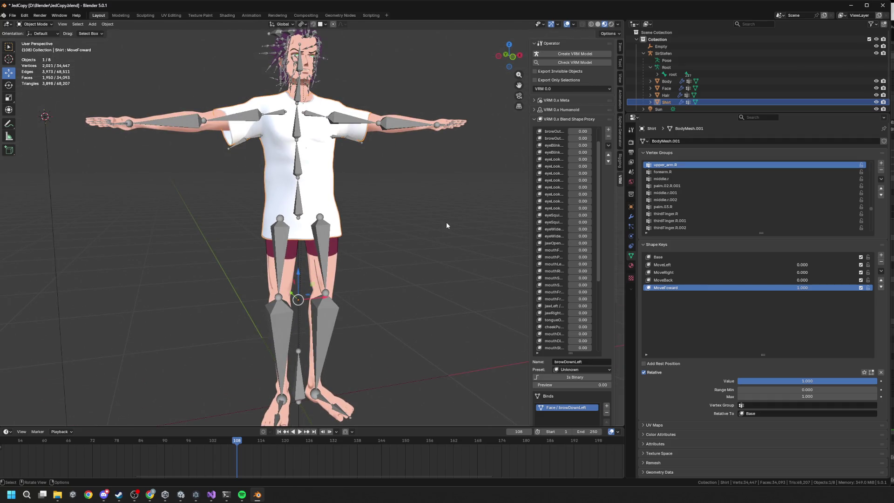
Inspect the character from a straight front view.
{"action": "scroll", "coordinate": [310, 218], "scroll_direction": "up", "scroll_amount": 4}
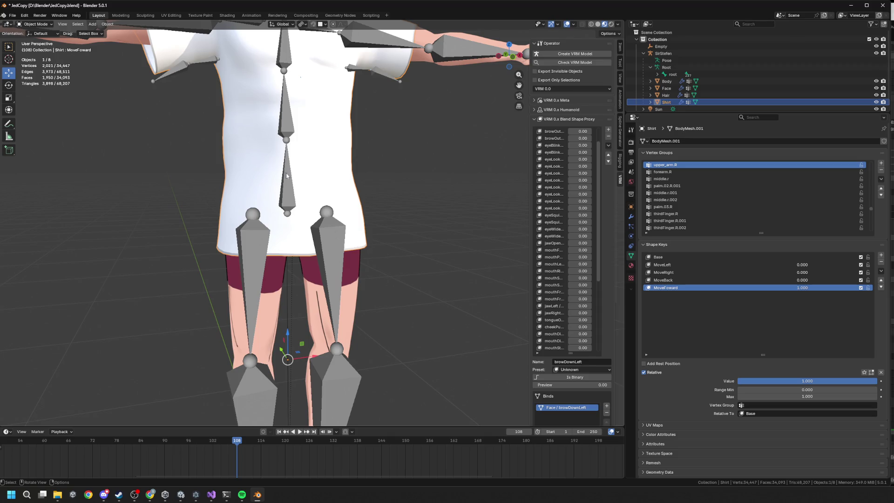
{"action": "scroll", "coordinate": [297, 184], "scroll_direction": "down", "scroll_amount": 8}
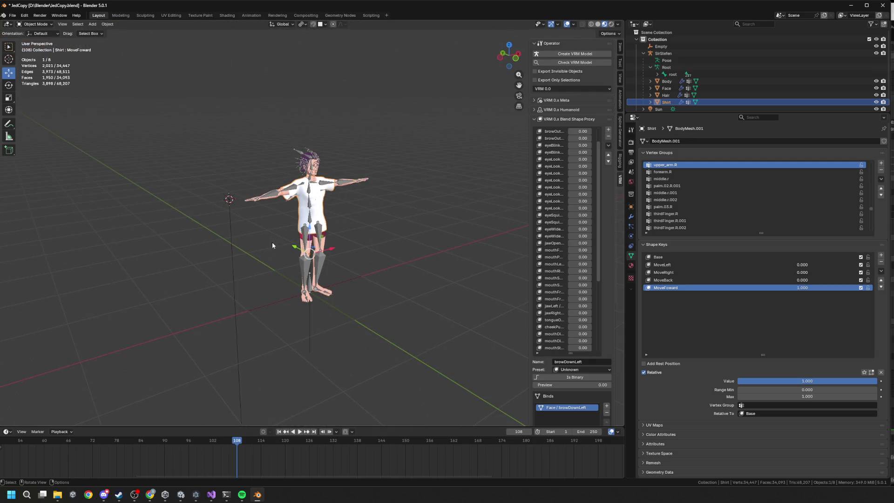
{"action": "key", "text": "KP_1"}
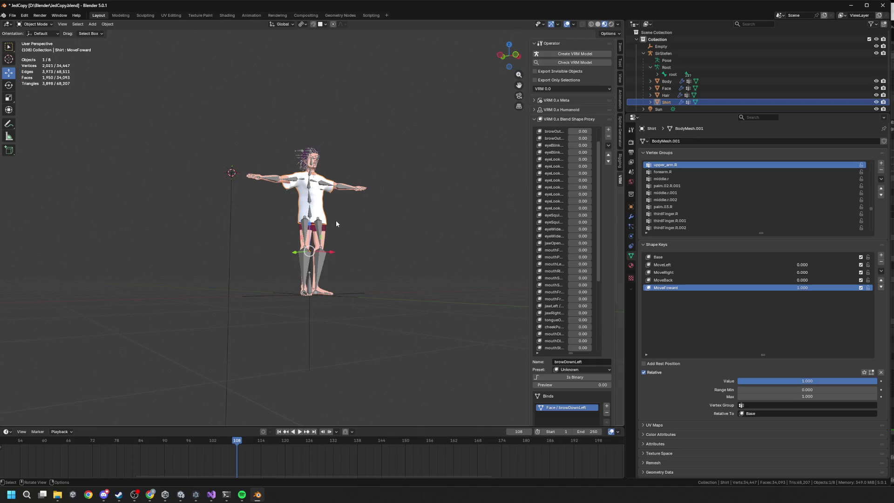
{"action": "scroll", "coordinate": [336, 224], "scroll_direction": "up", "scroll_amount": 4}
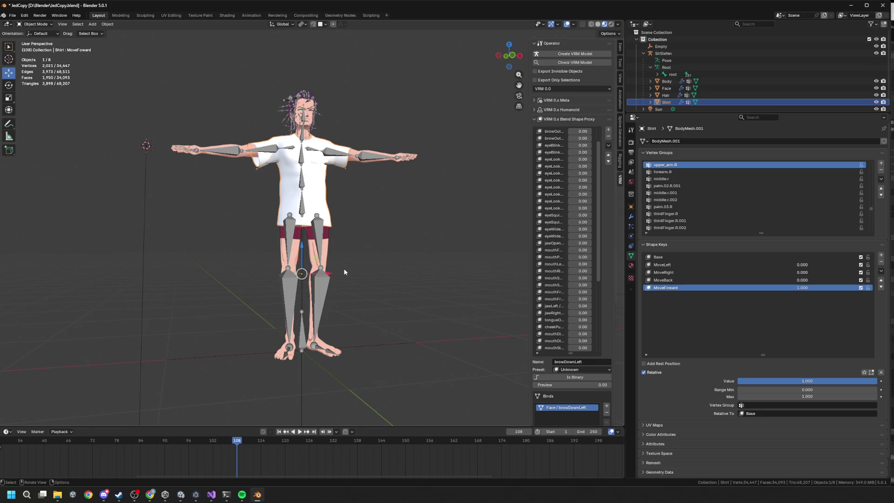
{"action": "scroll", "coordinate": [349, 271], "scroll_direction": "up", "scroll_amount": 2}
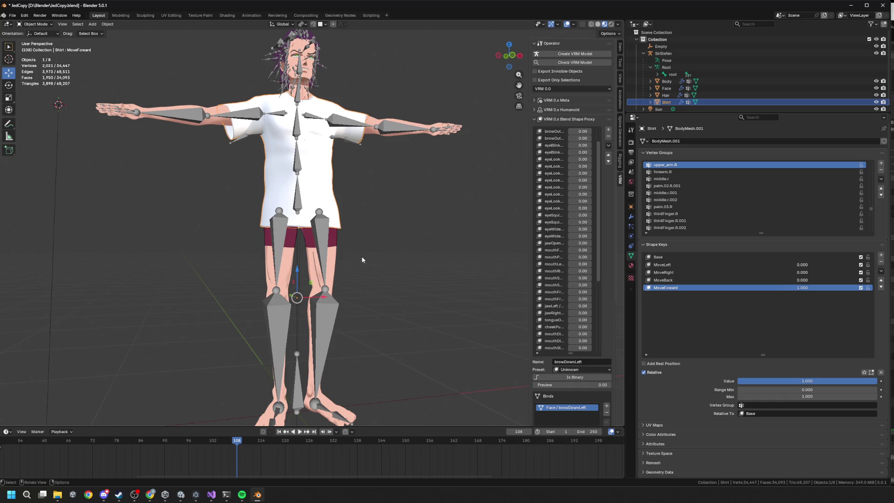
{"action": "scroll", "coordinate": [337, 241], "scroll_direction": "down", "scroll_amount": 3}
{"action": "mouse_move", "coordinate": [337, 241]}
{"action": "left_mouse_down"}
{"action": "mouse_move", "coordinate": [364, 284]}
{"action": "mouse_move", "coordinate": [417, 286]}
{"action": "left_mouse_up"}
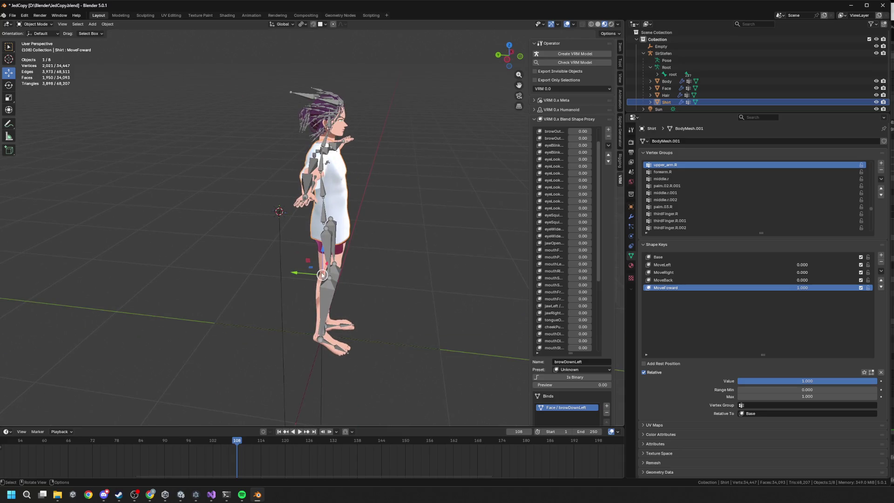
{"action": "mouse_move", "coordinate": [369, 268]}
{"action": "left_mouse_down"}
{"action": "mouse_move", "coordinate": [339, 269]}
{"action": "mouse_move", "coordinate": [372, 258]}
{"action": "mouse_move", "coordinate": [447, 264]}
{"action": "mouse_move", "coordinate": [324, 268]}
{"action": "mouse_move", "coordinate": [322, 257]}
{"action": "left_mouse_up"}
{"action": "scroll", "coordinate": [362, 256], "scroll_direction": "up", "scroll_amount": 4}
{"action": "scroll", "coordinate": [361, 256], "scroll_direction": "down", "scroll_amount": 3}
Save JedCopy.blend, enter Edit Mode on the Shirt, and box-select hem vertices.
{"action": "key", "text": "ctrl+s"}
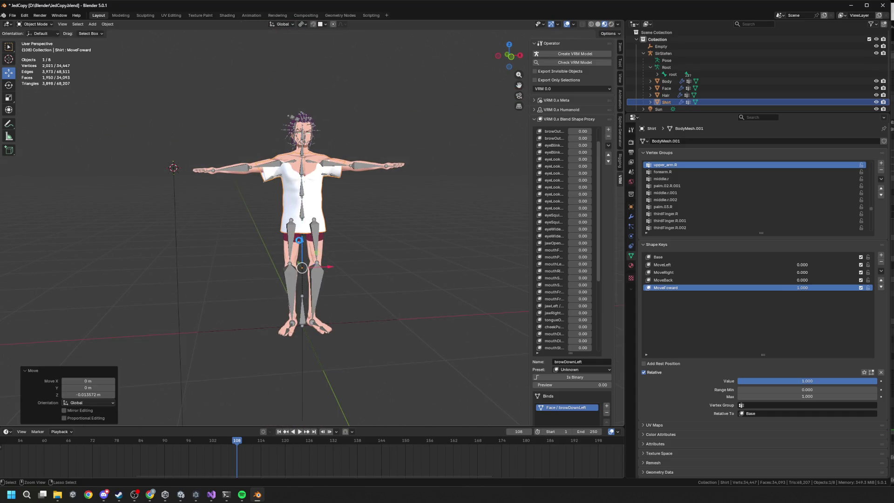
{"action": "key", "text": "Tab"}
{"action": "scroll", "coordinate": [370, 264], "scroll_direction": "up", "scroll_amount": 5}
{"action": "mouse_move", "coordinate": [354, 227]}
{"action": "left_mouse_down"}
{"action": "mouse_move", "coordinate": [376, 235]}
{"action": "mouse_move", "coordinate": [381, 253]}
{"action": "left_mouse_up"}
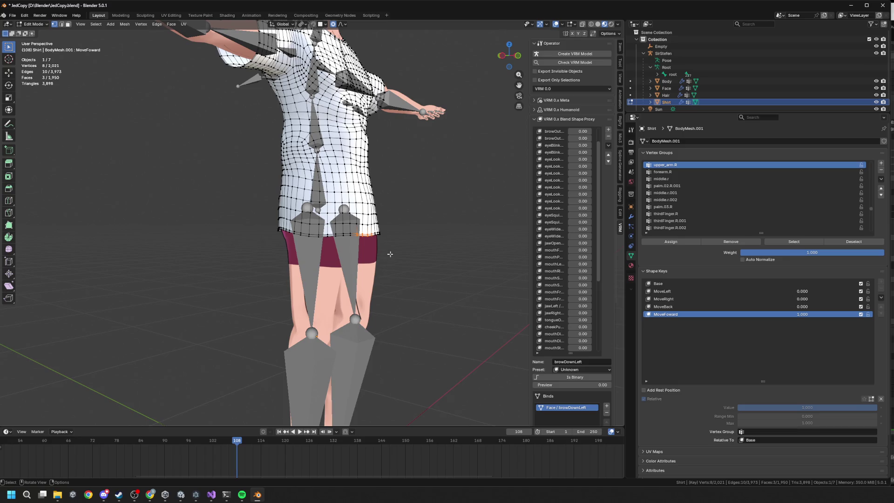
Raise two hem vertices along Z with proportional editing in the MoveFoward key.
{"action": "key", "text": "g"}
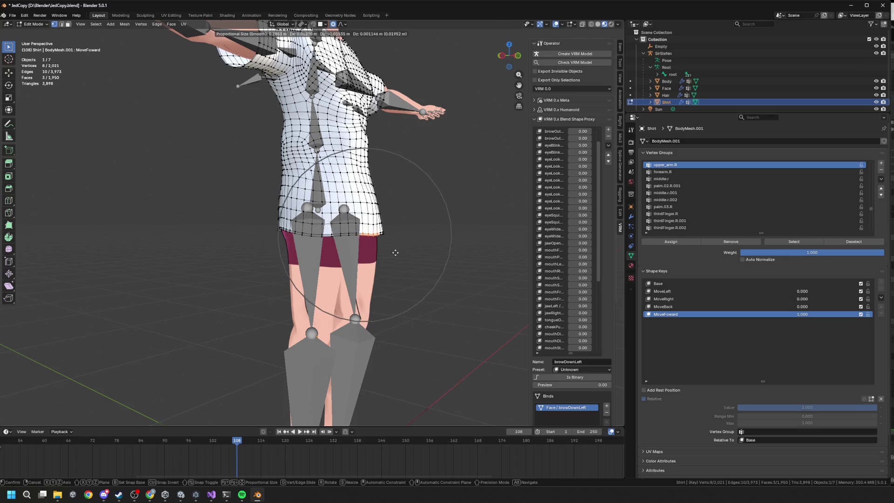
{"action": "left_click", "coordinate": [396, 253]}
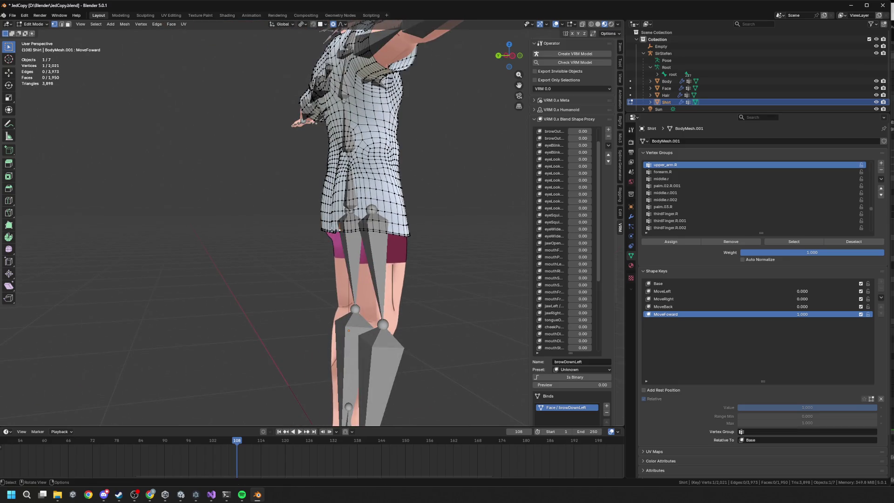
{"action": "left_click", "coordinate": [324, 230], "text": "shift"}
{"action": "key", "text": "g"}
{"action": "key", "text": "y"}
{"action": "key", "text": "z"}
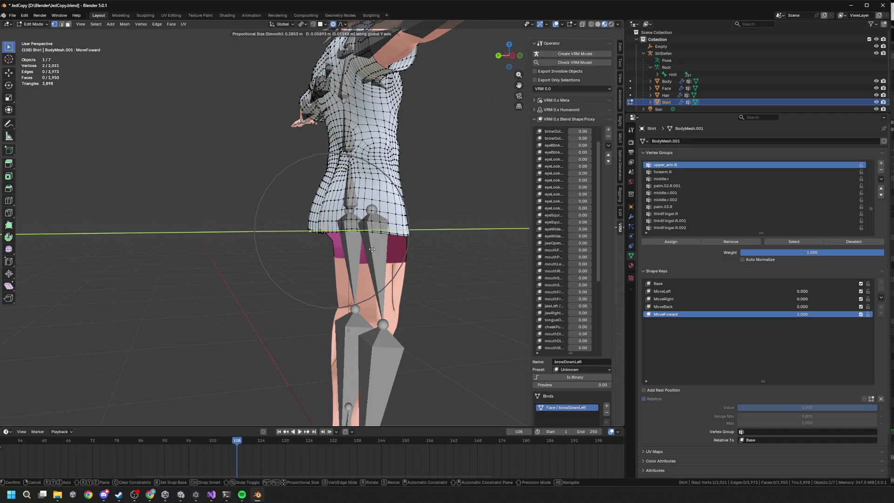
{"action": "left_click", "coordinate": [376, 250]}
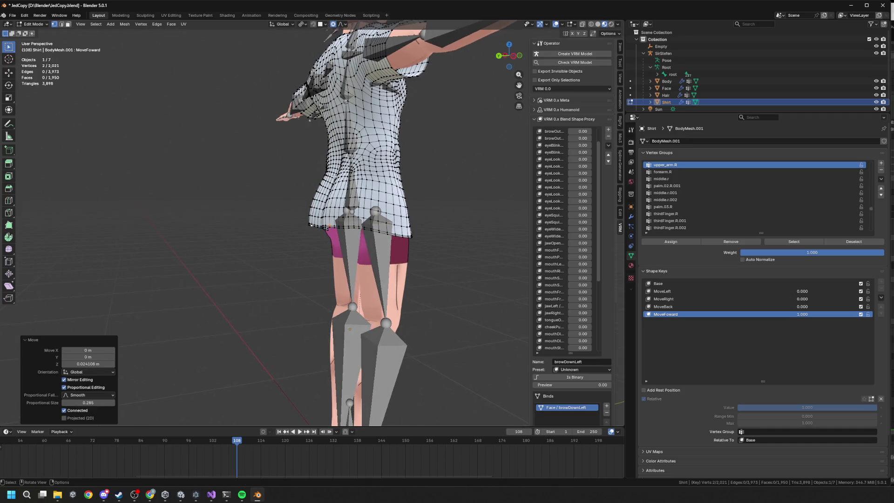
Cancel trial moves, select the whole shirt mesh, and switch to the Base shape key.
{"action": "left_click", "coordinate": [352, 178]}
{"action": "key", "text": "g"}
{"action": "key", "text": "x"}
{"action": "key", "text": "Escape"}
{"action": "mouse_move", "coordinate": [510, 55]}
{"action": "left_mouse_down"}
{"action": "mouse_move", "coordinate": [498, 56]}
{"action": "mouse_move", "coordinate": [507, 56]}
{"action": "left_mouse_up"}
{"action": "key", "text": "g"}
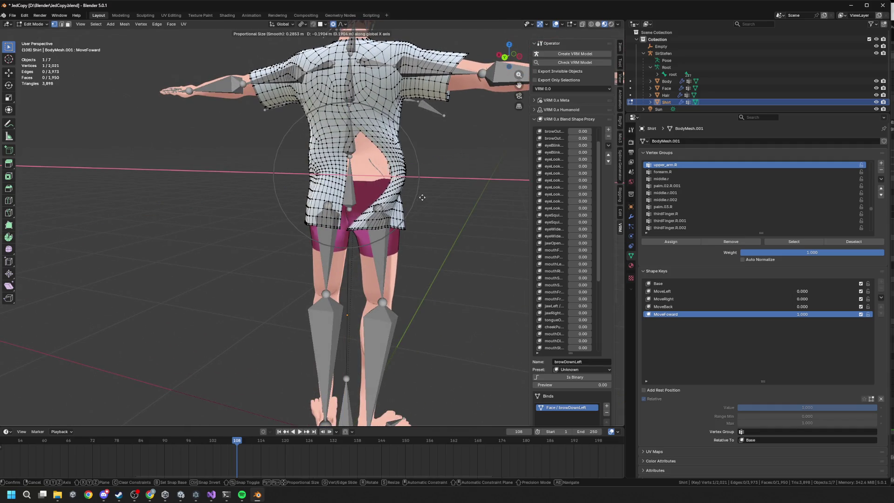
{"action": "key", "text": "Escape"}
{"action": "key", "text": "a"}
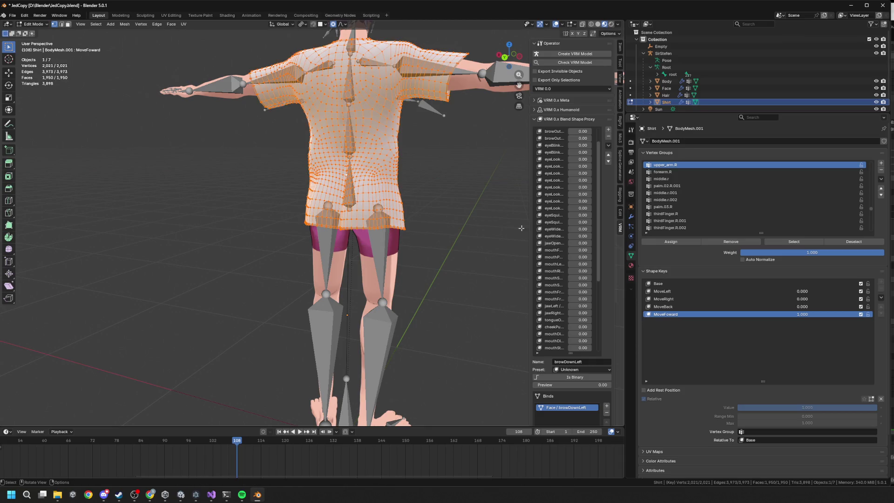
{"action": "left_click", "coordinate": [658, 283]}
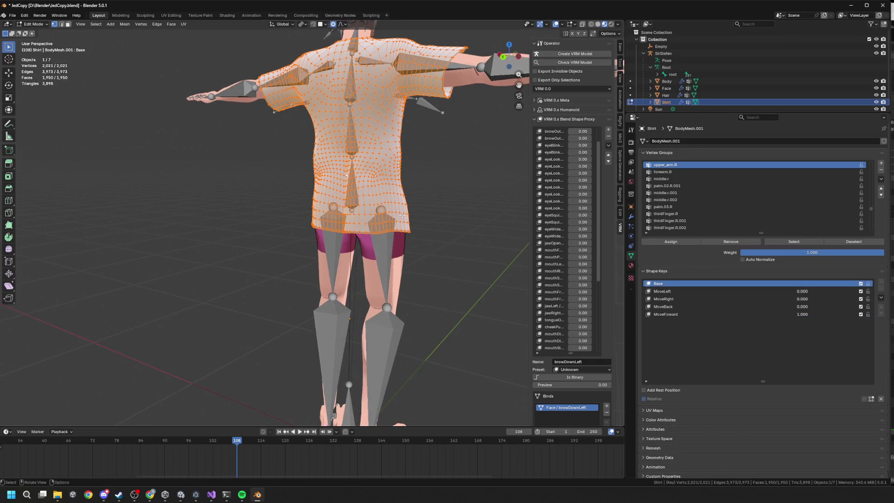
Run Merge by Distance on the Base shape, removing 23 duplicate vertices, then deselect.
{"action": "key", "text": "F3"}
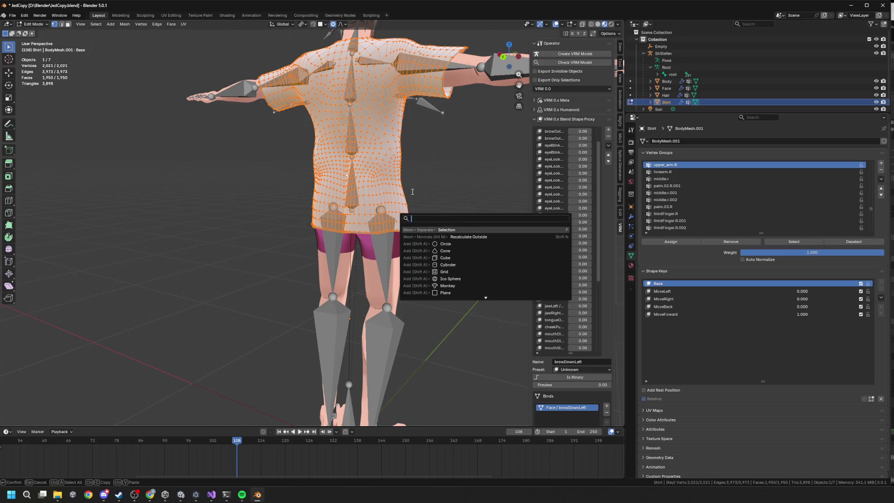
{"action": "type", "text": "m,e"}
{"action": "key", "text": "BackSpace"}
{"action": "key", "text": "BackSpace"}
{"action": "type", "text": "er"}
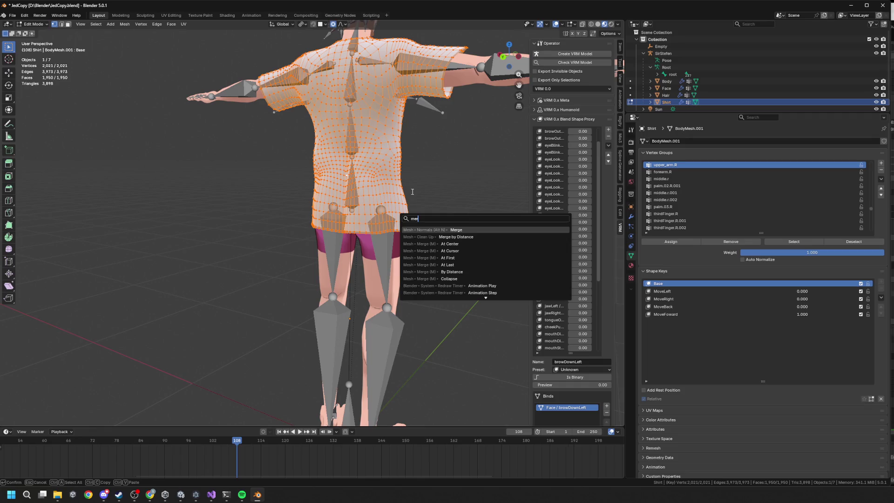
{"action": "key", "text": "Down"}
{"action": "key", "text": "Return"}
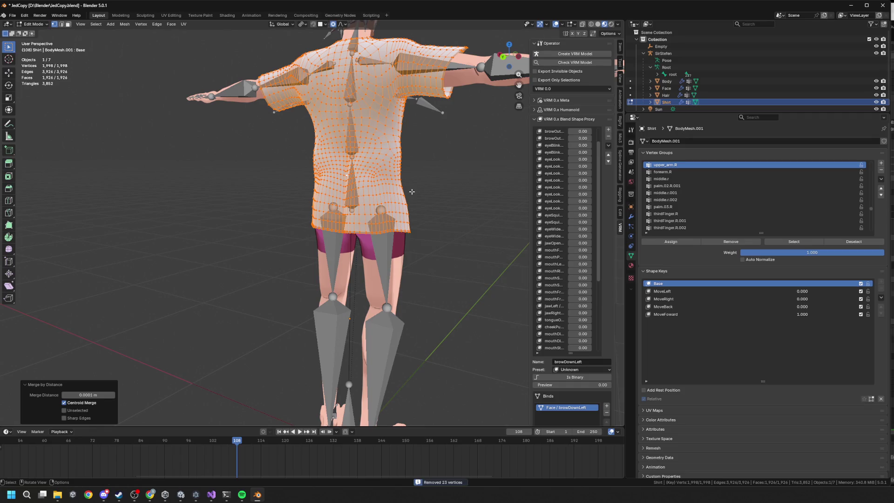
{"action": "left_click", "coordinate": [439, 203]}
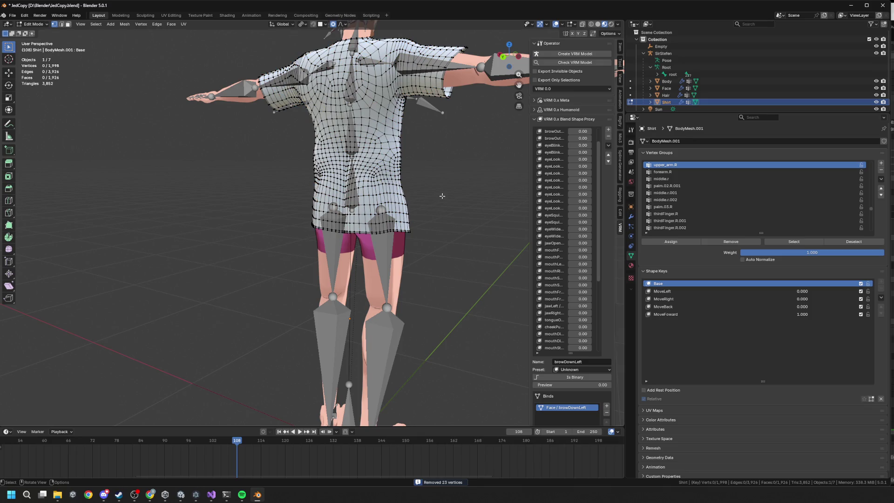
Select the linked vertices near the shirt's back hem.
{"action": "key", "text": "alt+Tab"}
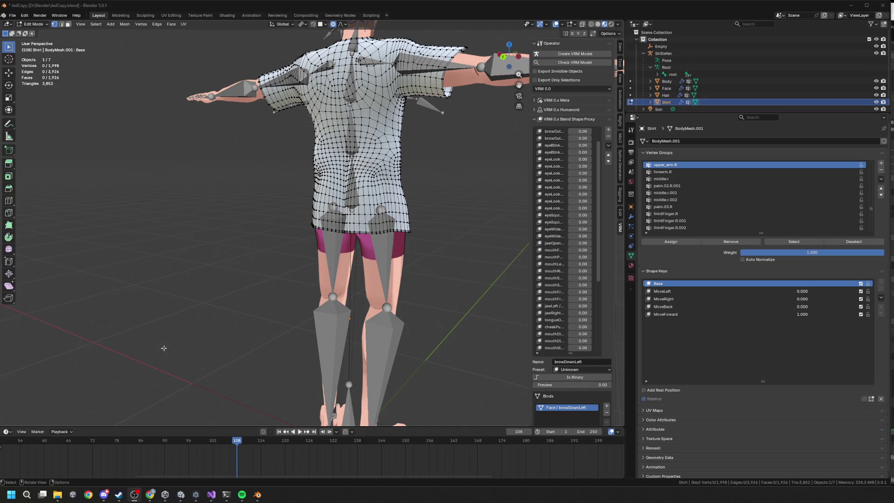
{"action": "left_click", "coordinate": [340, 224]}
{"action": "key", "text": "l"}
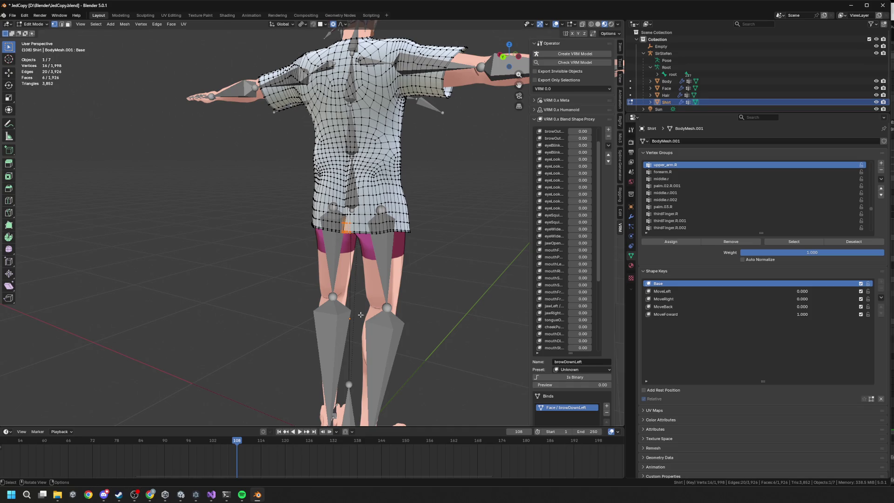
Push the back hem vertices backward along Y, viewed from behind.
{"action": "key", "text": "y"}
{"action": "left_click", "coordinate": [323, 291]}
{"action": "left_click_drag", "start_coordinate": [323, 291], "coordinate": [360, 274]}
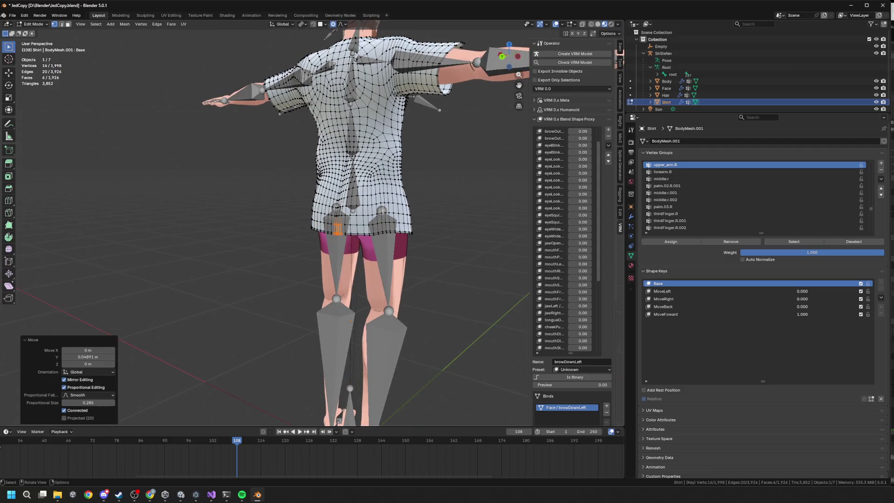
{"action": "left_click", "coordinate": [337, 229]}
{"action": "mouse_move", "coordinate": [337, 228]}
{"action": "left_mouse_down"}
{"action": "mouse_move", "coordinate": [273, 237]}
{"action": "mouse_move", "coordinate": [326, 235]}
{"action": "mouse_move", "coordinate": [316, 175]}
{"action": "mouse_move", "coordinate": [326, 186]}
{"action": "left_mouse_up"}
{"action": "key", "text": "g"}
{"action": "key", "text": "y"}
{"action": "left_click", "coordinate": [316, 175]}
Move the hem further along Y, then adjust it vertically along Z.
{"action": "left_click_drag", "start_coordinate": [326, 186], "coordinate": [354, 201]}
{"action": "key", "text": "g"}
{"action": "key", "text": "y"}
{"action": "left_click", "coordinate": [354, 205]}
{"action": "key", "text": "g"}
{"action": "key", "text": "z"}
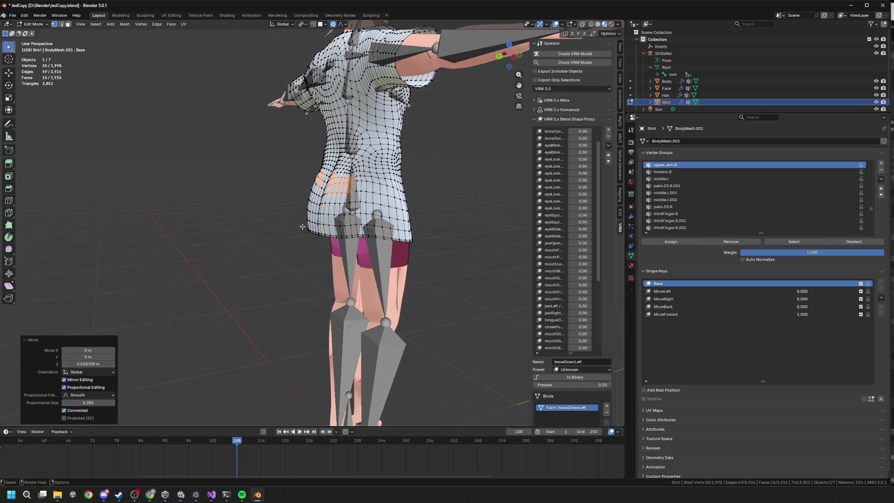
{"action": "mouse_move", "coordinate": [353, 205]}
{"action": "left_mouse_down"}
{"action": "mouse_move", "coordinate": [321, 234]}
{"action": "mouse_move", "coordinate": [416, 229]}
{"action": "mouse_move", "coordinate": [394, 240]}
{"action": "mouse_move", "coordinate": [411, 245]}
{"action": "mouse_move", "coordinate": [390, 185]}
{"action": "mouse_move", "coordinate": [408, 233]}
{"action": "mouse_move", "coordinate": [419, 233]}
{"action": "left_mouse_up"}
{"action": "left_click", "coordinate": [322, 234]}
Refine a single hem vertex with soft moves along Y, Z, then Y again.
{"action": "left_click", "coordinate": [406, 237]}
{"action": "key", "text": "g"}
{"action": "key", "text": "y"}
{"action": "left_click", "coordinate": [413, 242]}
{"action": "key", "text": "g"}
{"action": "key", "text": "z"}
{"action": "left_click", "coordinate": [421, 232]}
{"action": "key", "text": "g"}
{"action": "key", "text": "y"}
{"action": "left_click", "coordinate": [418, 230]}
Nudge the shirt along Y from two three-quarter back angles.
{"action": "mouse_move", "coordinate": [418, 229]}
{"action": "left_mouse_down"}
{"action": "mouse_move", "coordinate": [369, 233]}
{"action": "mouse_move", "coordinate": [416, 219]}
{"action": "mouse_move", "coordinate": [474, 228]}
{"action": "mouse_move", "coordinate": [422, 208]}
{"action": "mouse_move", "coordinate": [280, 203]}
{"action": "left_mouse_up"}
{"action": "key", "text": "g"}
{"action": "key", "text": "y"}
{"action": "left_click", "coordinate": [420, 205]}
{"action": "left_click_drag", "start_coordinate": [191, 197], "coordinate": [226, 201]}
{"action": "key", "text": "g"}
{"action": "key", "text": "y"}
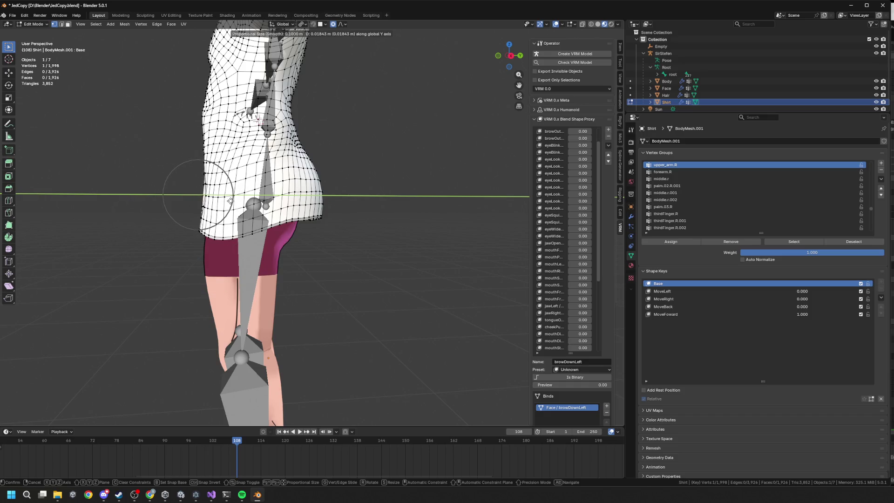
{"action": "left_click", "coordinate": [232, 201]}
{"action": "mouse_move", "coordinate": [232, 202]}
{"action": "left_mouse_down"}
{"action": "mouse_move", "coordinate": [311, 183]}
{"action": "mouse_move", "coordinate": [349, 200]}
{"action": "mouse_move", "coordinate": [372, 192]}
{"action": "left_mouse_up"}
{"action": "scroll", "coordinate": [350, 199], "scroll_direction": "down", "scroll_amount": 3}
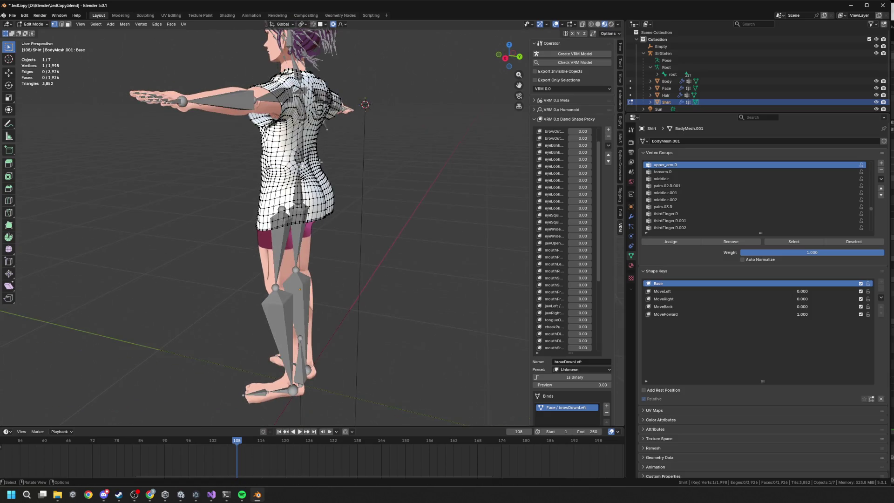
{"action": "left_click_drag", "start_coordinate": [308, 150], "coordinate": [359, 172]}
Select pairs of shirt vertices and push them outward with soft moves along Y.
{"action": "left_click", "coordinate": [361, 171], "text": "shift"}
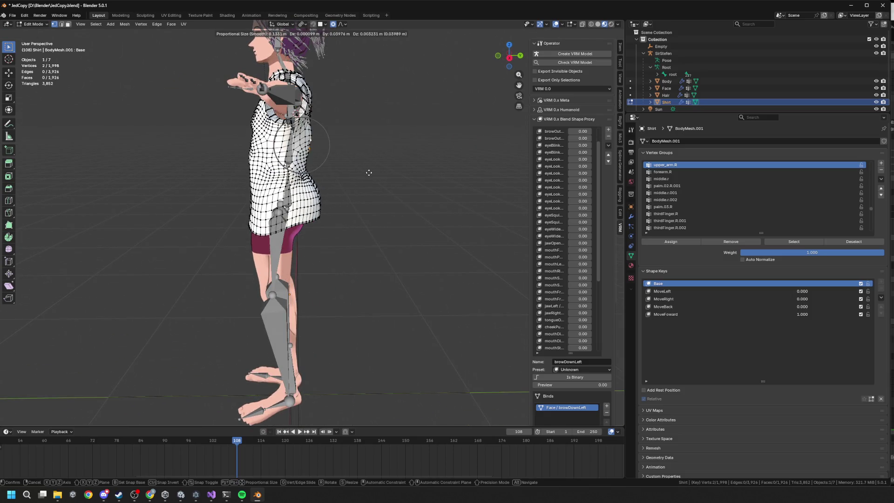
{"action": "left_click_drag", "start_coordinate": [305, 163], "coordinate": [344, 104]}
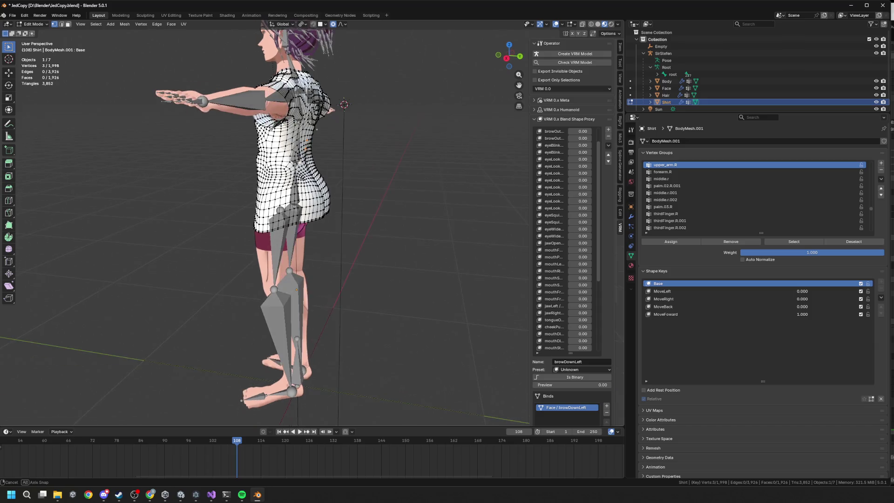
{"action": "left_click", "coordinate": [333, 172], "text": "shift"}
{"action": "left_click_drag", "start_coordinate": [333, 173], "coordinate": [344, 174]}
{"action": "key", "text": "g"}
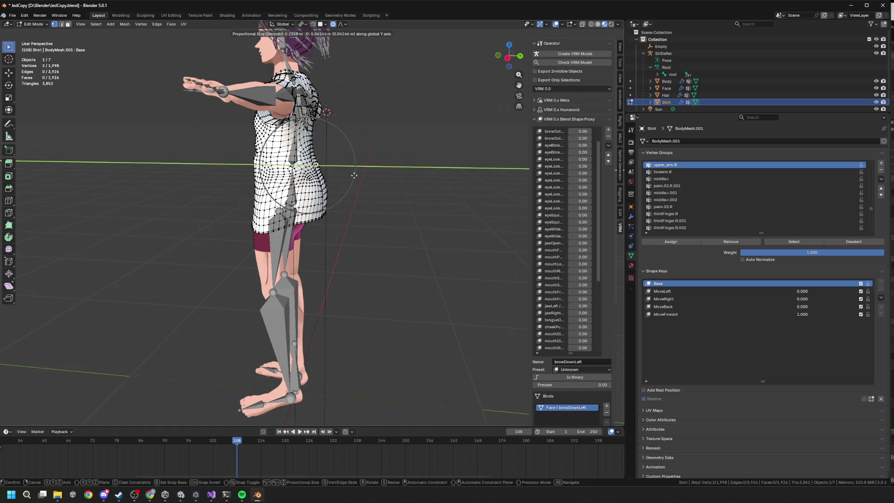
{"action": "left_click", "coordinate": [354, 176]}
{"action": "left_click", "coordinate": [326, 218]}
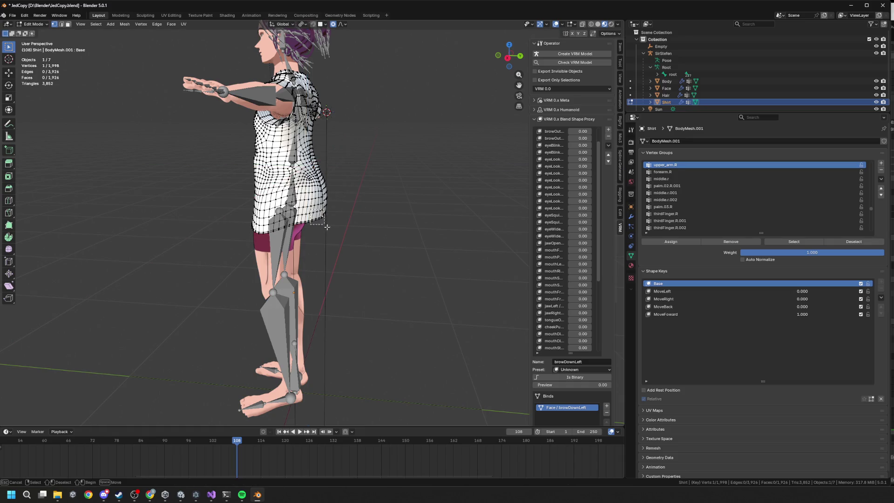
{"action": "left_click", "coordinate": [324, 198], "text": "shift"}
{"action": "left_click", "coordinate": [339, 197], "text": "shift"}
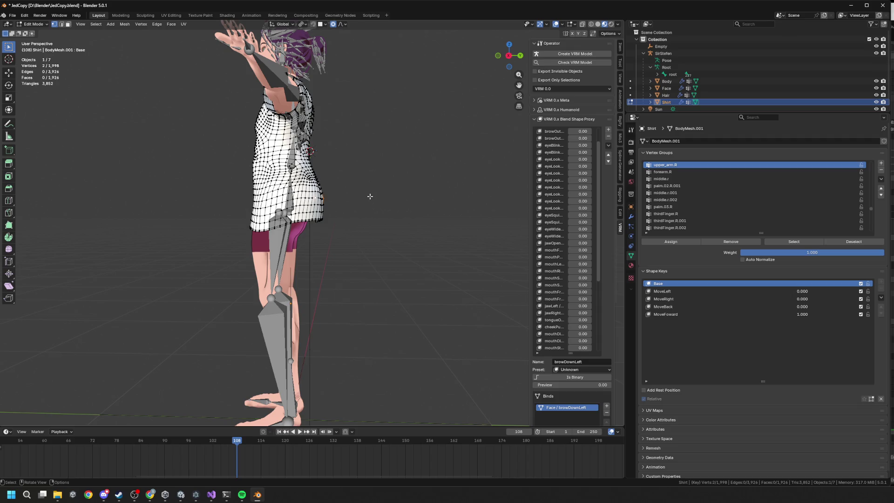
{"action": "key", "text": "g"}
{"action": "key", "text": "y"}
{"action": "left_click", "coordinate": [364, 195]}
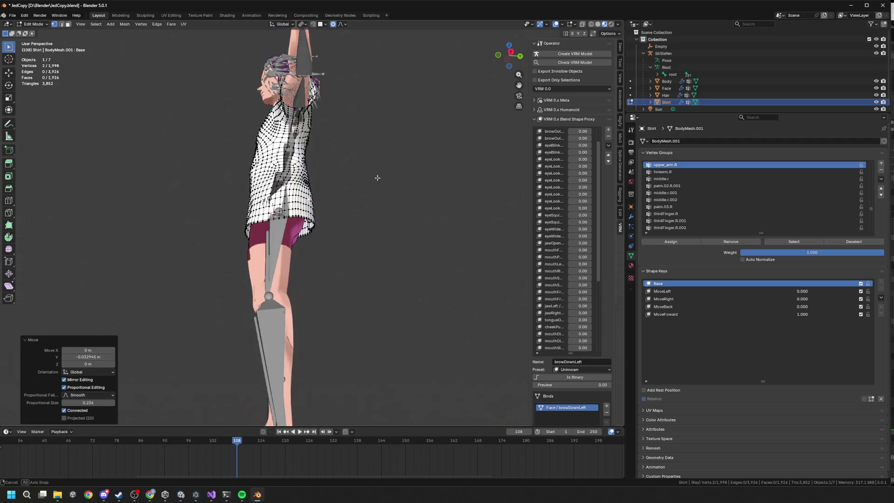
Box-select the hip vertices and push them out from the body along Y.
{"action": "left_click_drag", "start_coordinate": [310, 219], "coordinate": [328, 255]}
{"action": "key", "text": "g"}
{"action": "key", "text": "y"}
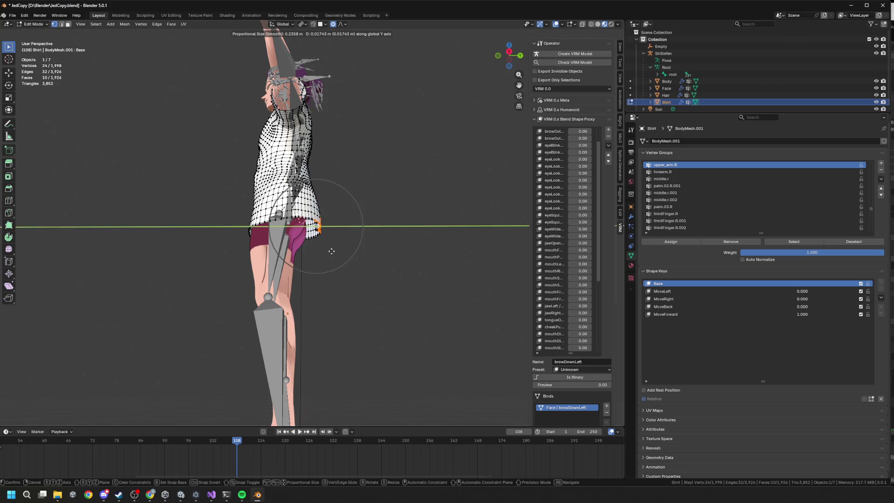
{"action": "left_click", "coordinate": [332, 251]}
{"action": "key", "text": "g"}
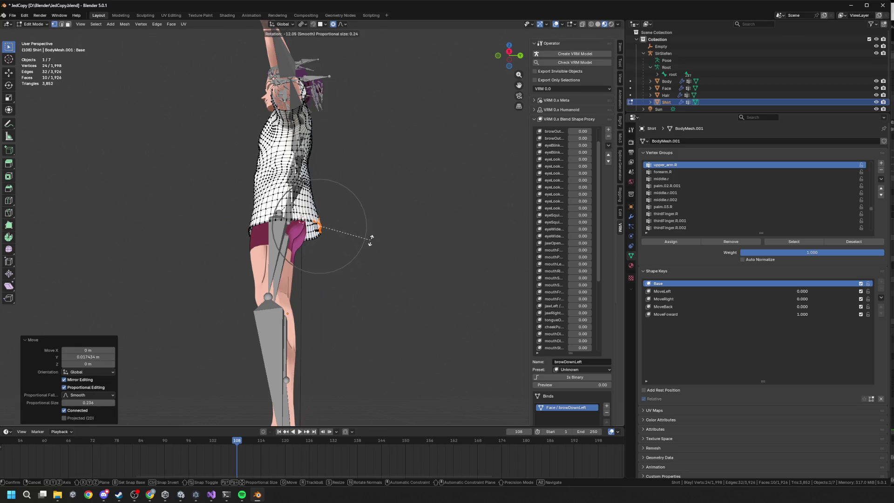
{"action": "key", "text": "Escape"}
{"action": "left_click", "coordinate": [509, 50]}
Rotate the selected hip vertices by -12.3° and nudge them into place.
{"action": "key", "text": "r"}
{"action": "key", "text": "Escape"}
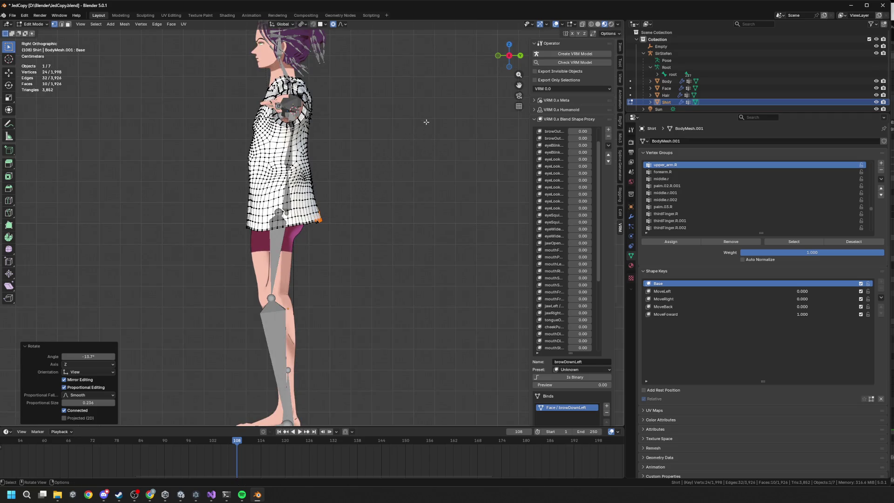
{"action": "key", "text": "g"}
{"action": "left_click", "coordinate": [429, 123]}
{"action": "key", "text": "r"}
{"action": "scroll", "coordinate": [411, 110], "scroll_direction": "up", "scroll_amount": 4}
{"action": "left_click", "coordinate": [419, 119]}
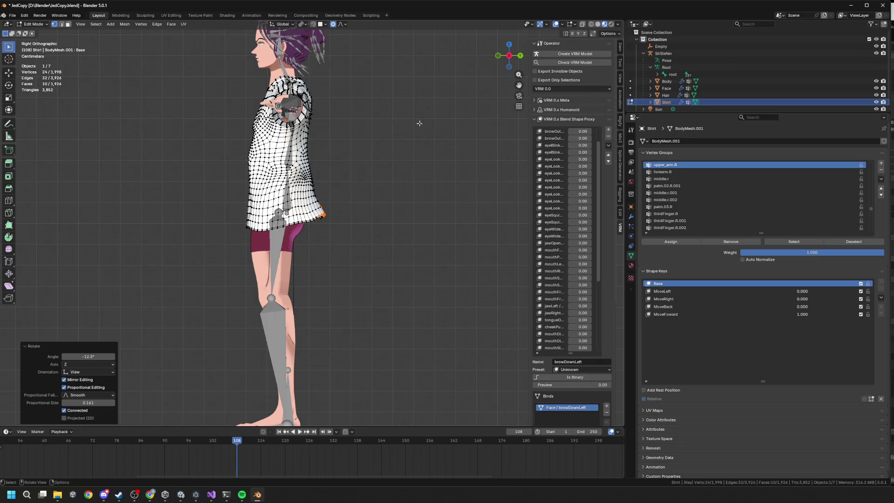
{"action": "key", "text": "g"}
{"action": "left_click", "coordinate": [423, 121]}
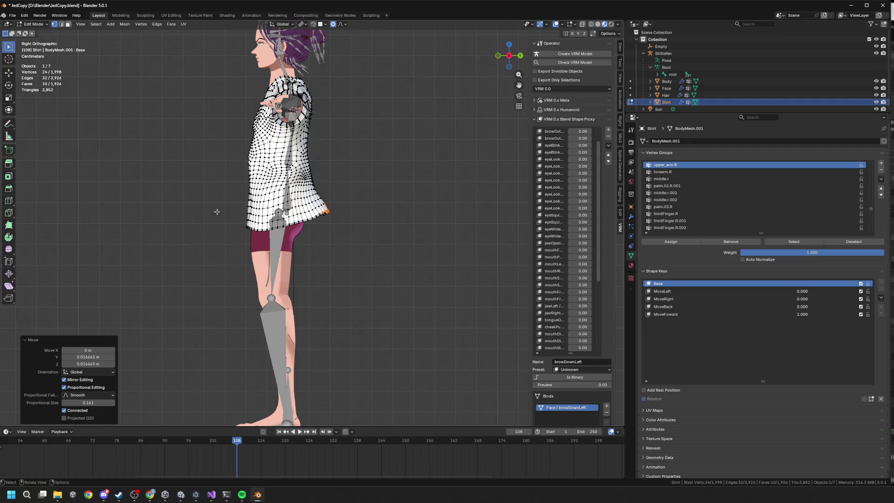
Deselect everything and select an edge loop across the shirt's back.
{"action": "key", "text": "alt+a"}
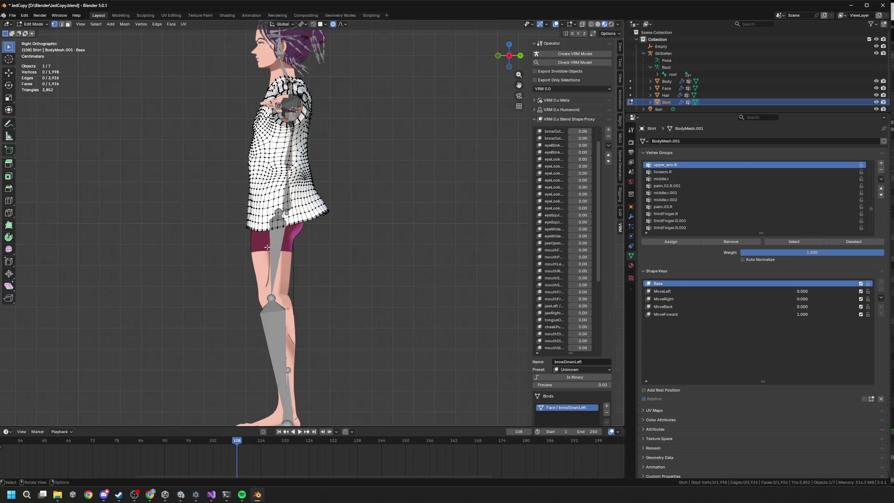
{"action": "mouse_move", "coordinate": [206, 246]}
{"action": "left_mouse_down"}
{"action": "mouse_move", "coordinate": [342, 214]}
{"action": "mouse_move", "coordinate": [391, 226]}
{"action": "mouse_move", "coordinate": [353, 241]}
{"action": "mouse_move", "coordinate": [342, 218]}
{"action": "mouse_move", "coordinate": [296, 274]}
{"action": "mouse_move", "coordinate": [321, 284]}
{"action": "left_mouse_up"}
{"action": "left_click", "coordinate": [373, 227], "text": "alt"}
{"action": "scroll", "coordinate": [342, 217], "scroll_direction": "up", "scroll_amount": 4}
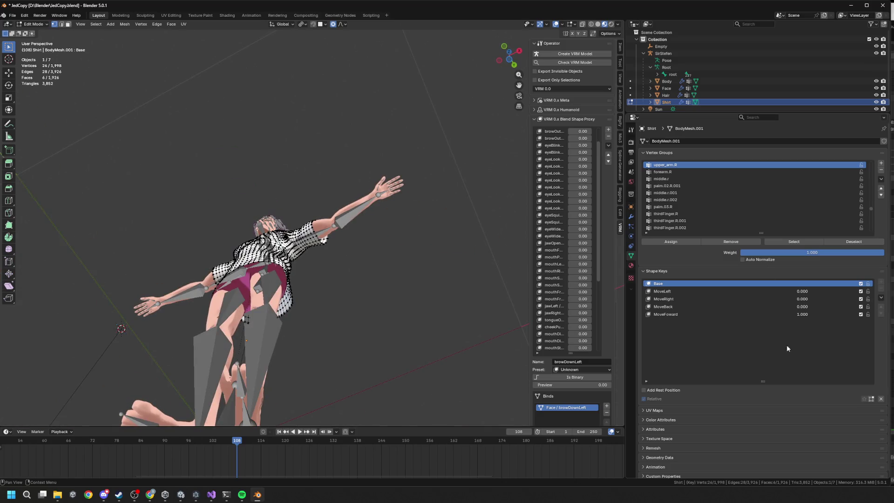
Return to the Base shape key and grow a selection from a back-hem vertex.
{"action": "left_click", "coordinate": [749, 314]}
{"action": "left_click", "coordinate": [701, 283]}
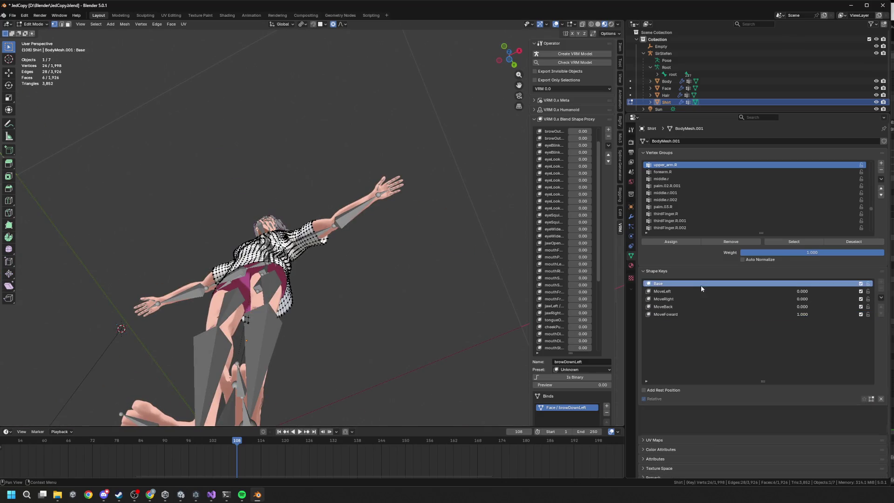
{"action": "left_click", "coordinate": [700, 314]}
{"action": "key", "text": "ctrl+z"}
{"action": "left_click_drag", "start_coordinate": [447, 266], "coordinate": [380, 309]}
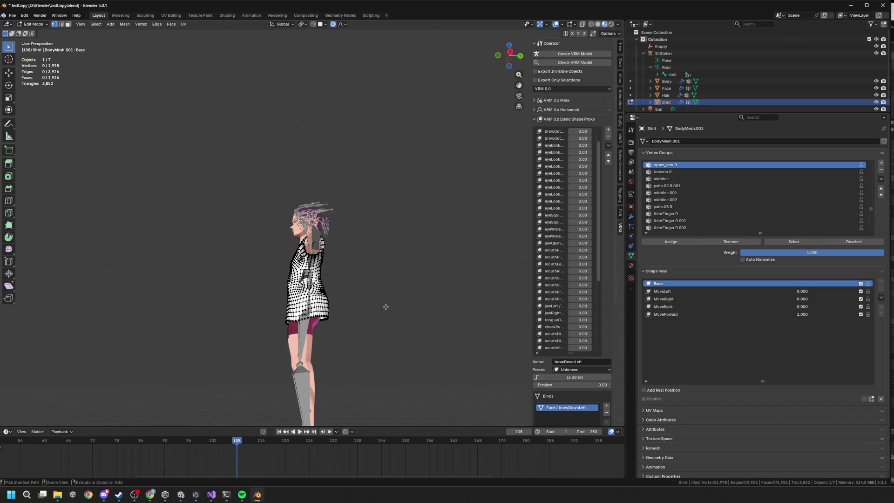
{"action": "left_click", "coordinate": [385, 307]}
{"action": "key", "text": "ctrl+KP_Add"}
{"action": "key", "text": "ctrl+KP_Add"}
{"action": "key", "text": "ctrl+KP_Add"}
{"action": "key", "text": "ctrl+KP_Add"}
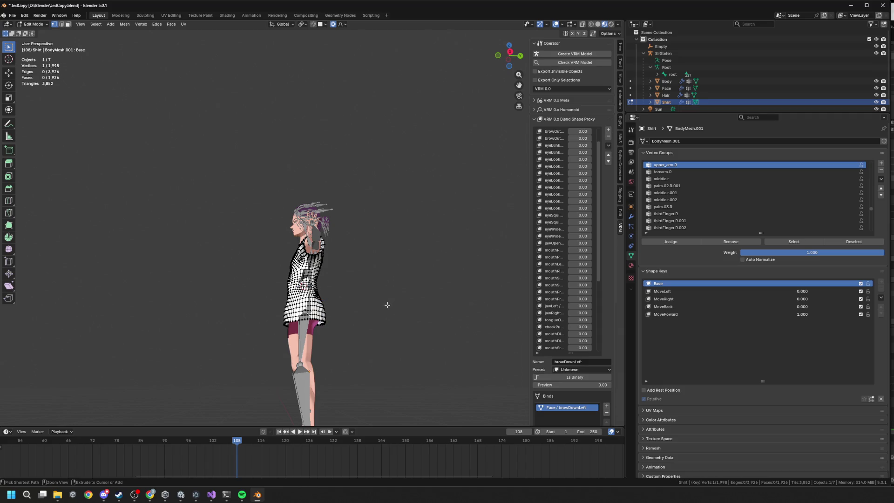
Select all shirt vertices and merge by distance, removing 0 vertices.
{"action": "key", "text": "a"}
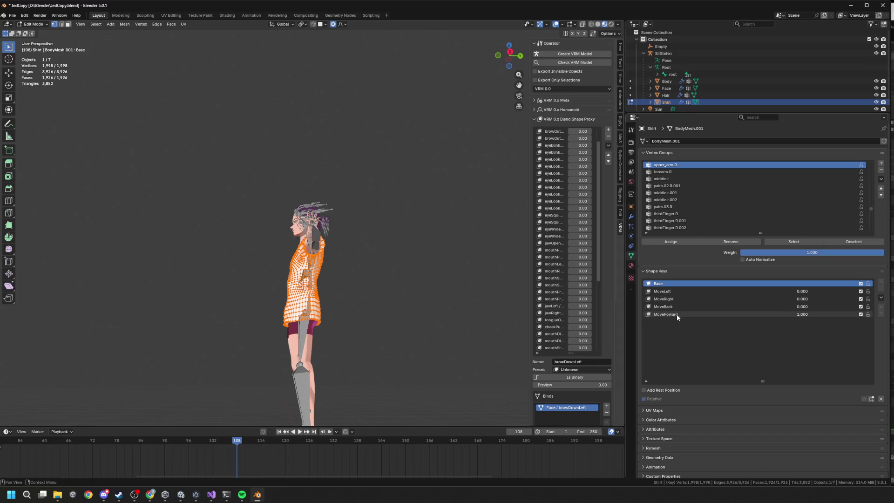
{"action": "key", "text": "m"}
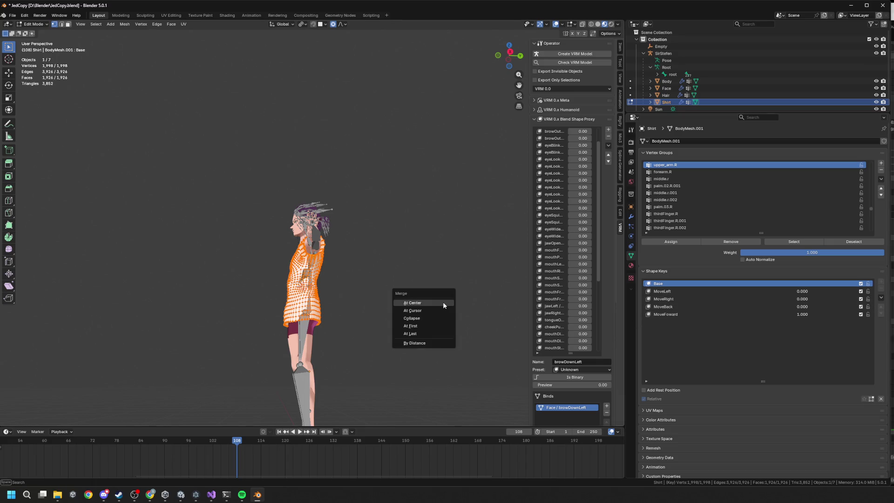
{"action": "left_click", "coordinate": [421, 342]}
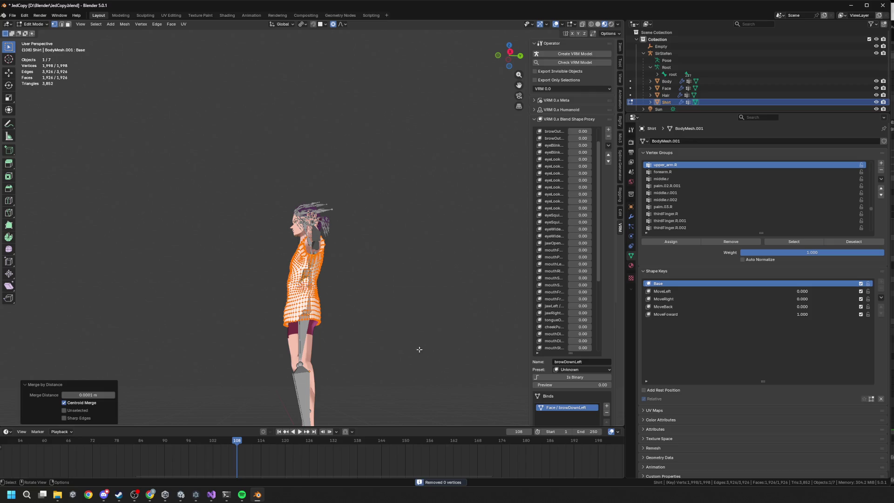
{"action": "scroll", "coordinate": [413, 240], "scroll_direction": "up", "scroll_amount": 5}
{"action": "scroll", "coordinate": [413, 241], "scroll_direction": "up", "scroll_amount": 5}
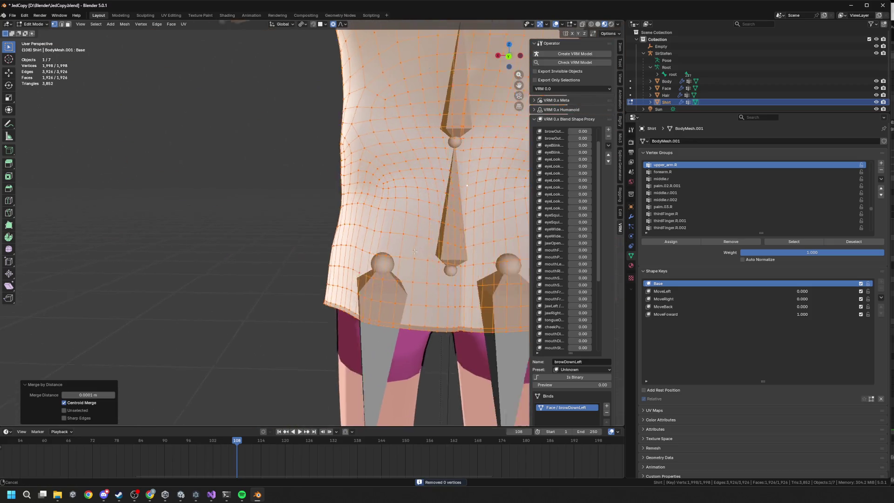
Reshape the selected lower back seam vertices with proportional editing, then turn proportional editing off.
{"action": "left_click", "coordinate": [359, 303]}
{"action": "scroll", "coordinate": [354, 303], "scroll_direction": "up", "scroll_amount": 3}
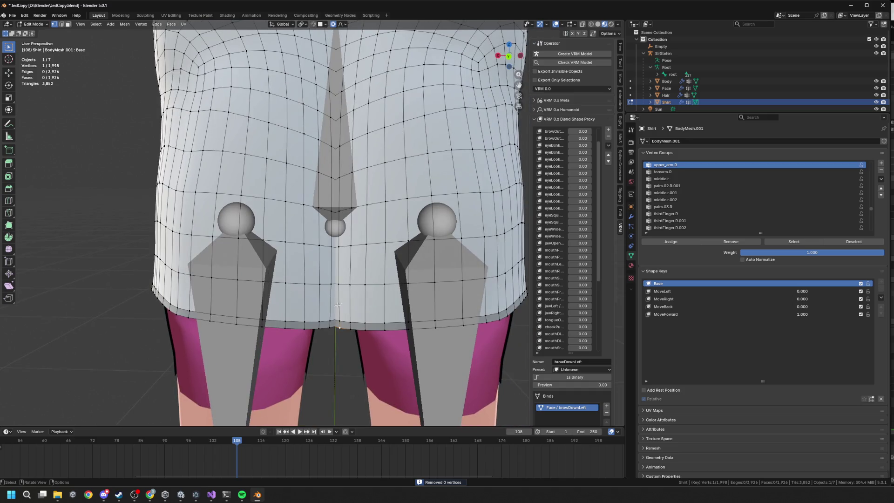
{"action": "left_click", "coordinate": [335, 304], "text": "ctrl"}
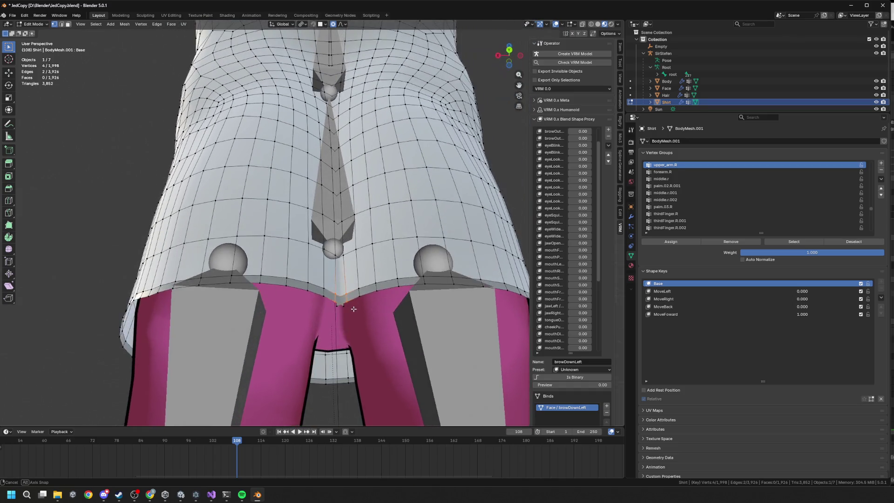
{"action": "left_click_drag", "start_coordinate": [353, 308], "coordinate": [341, 279]}
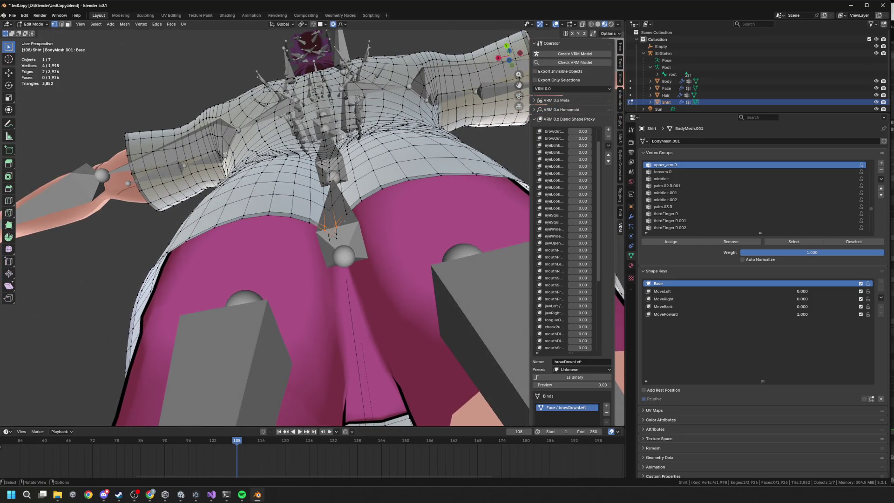
{"action": "key", "text": "g"}
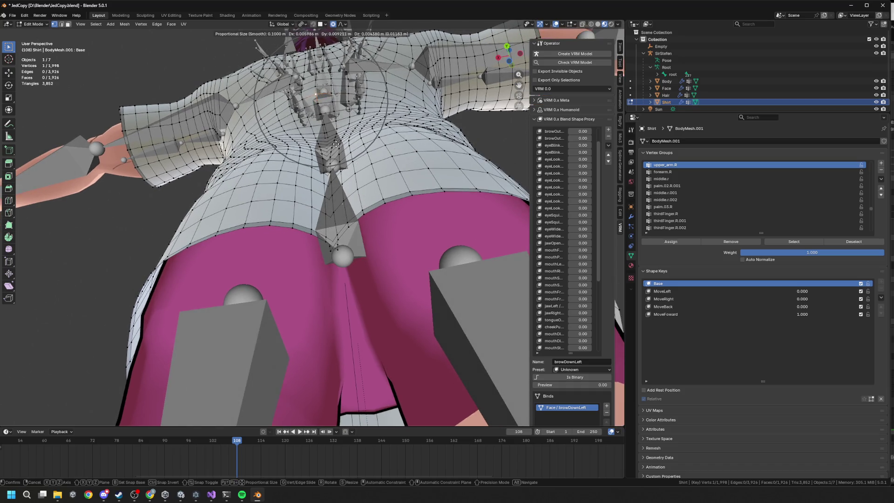
{"action": "left_click", "coordinate": [343, 140]}
{"action": "left_click", "coordinate": [333, 23]}
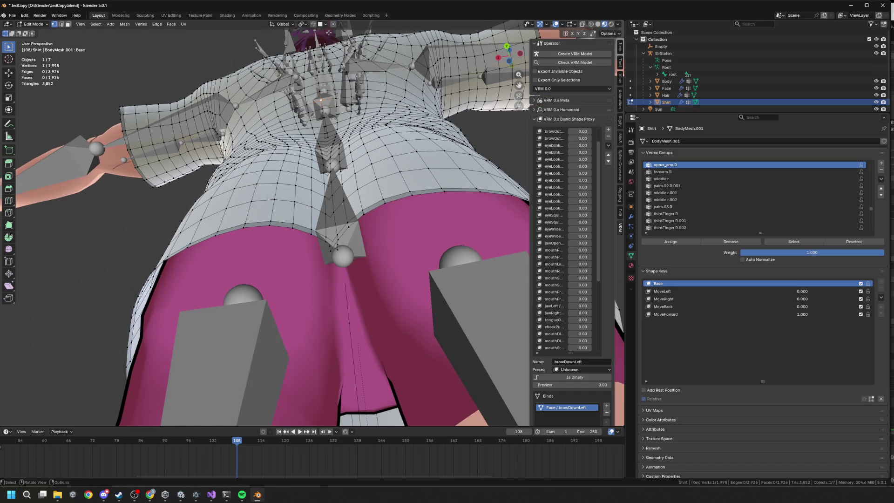
{"action": "scroll", "coordinate": [344, 126], "scroll_direction": "down", "scroll_amount": 4}
{"action": "mouse_move", "coordinate": [346, 160]}
{"action": "left_mouse_down"}
{"action": "mouse_move", "coordinate": [304, 44]}
{"action": "mouse_move", "coordinate": [328, 63]}
{"action": "left_mouse_up"}
Merge several stray vertex pairs along the seam and near the tie top At Center.
{"action": "key", "text": "m"}
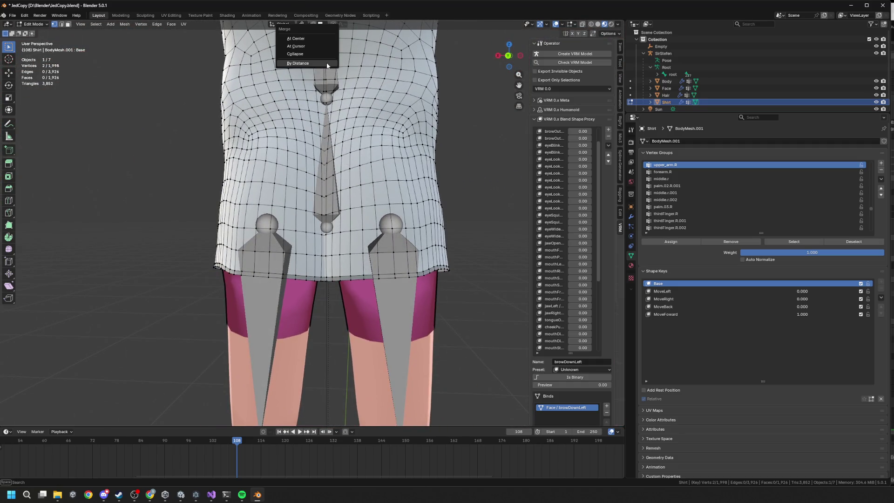
{"action": "left_click", "coordinate": [312, 35]}
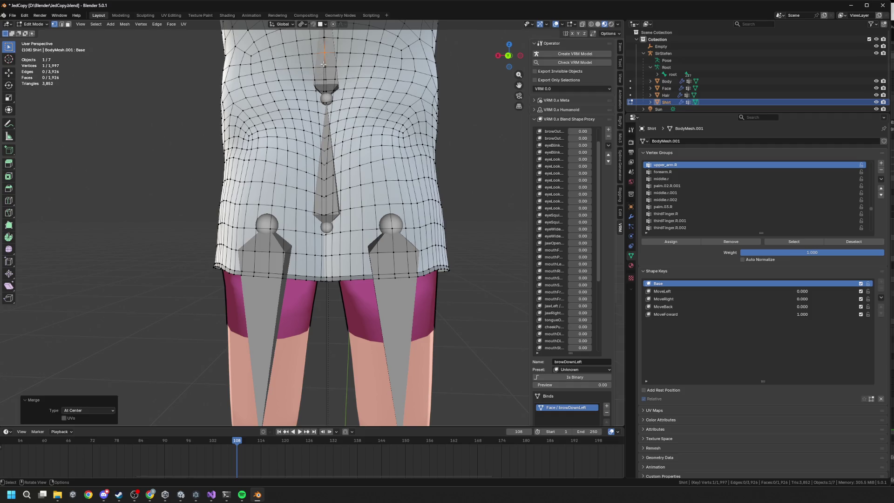
{"action": "key", "text": "m"}
{"action": "left_click", "coordinate": [329, 69]}
{"action": "key", "text": "m"}
{"action": "left_click", "coordinate": [326, 84]}
{"action": "left_click_drag", "start_coordinate": [328, 92], "coordinate": [328, 94]}
{"action": "key", "text": "m"}
{"action": "left_click", "coordinate": [328, 94]}
{"action": "key", "text": "m"}
{"action": "left_click", "coordinate": [322, 108]}
Merge the two seam-tip vertices into one, bringing the shirt to 1,993 vertices.
{"action": "key", "text": "m"}
{"action": "left_click_drag", "start_coordinate": [328, 107], "coordinate": [333, 73]}
{"action": "scroll", "coordinate": [350, 306], "scroll_direction": "up", "scroll_amount": 6}
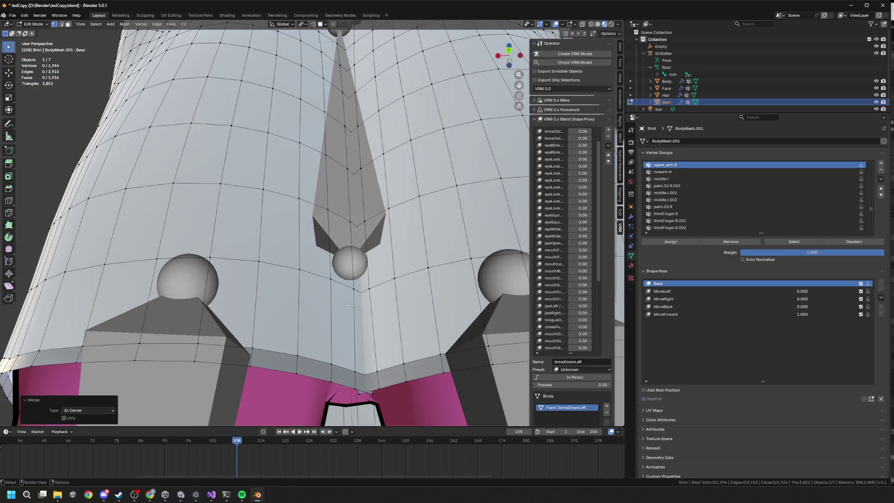
{"action": "mouse_move", "coordinate": [351, 305]}
{"action": "left_mouse_down"}
{"action": "mouse_move", "coordinate": [309, 201]}
{"action": "mouse_move", "coordinate": [312, 220]}
{"action": "mouse_move", "coordinate": [317, 178]}
{"action": "mouse_move", "coordinate": [269, 222]}
{"action": "left_mouse_up"}
{"action": "key", "text": "m"}
{"action": "left_click", "coordinate": [307, 212]}
Isolate the whole shirt in local view and inspect its back in Object Mode.
{"action": "key", "text": "a"}
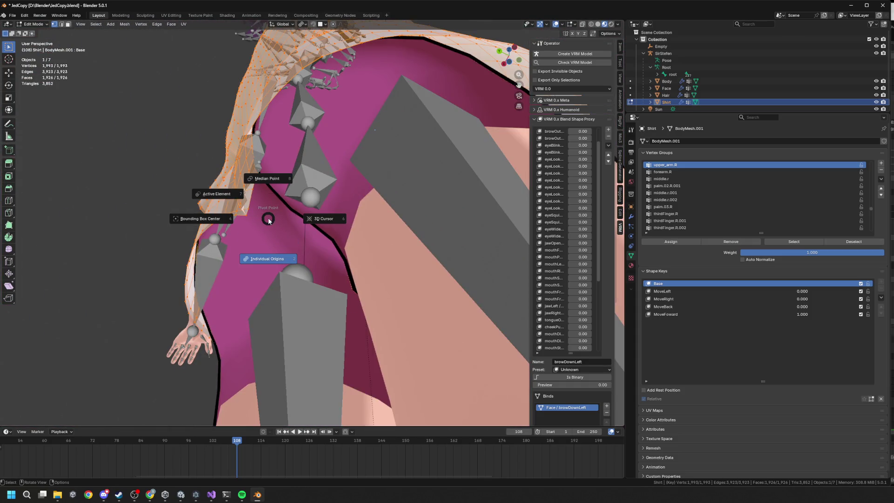
{"action": "key", "text": "KP_Divide"}
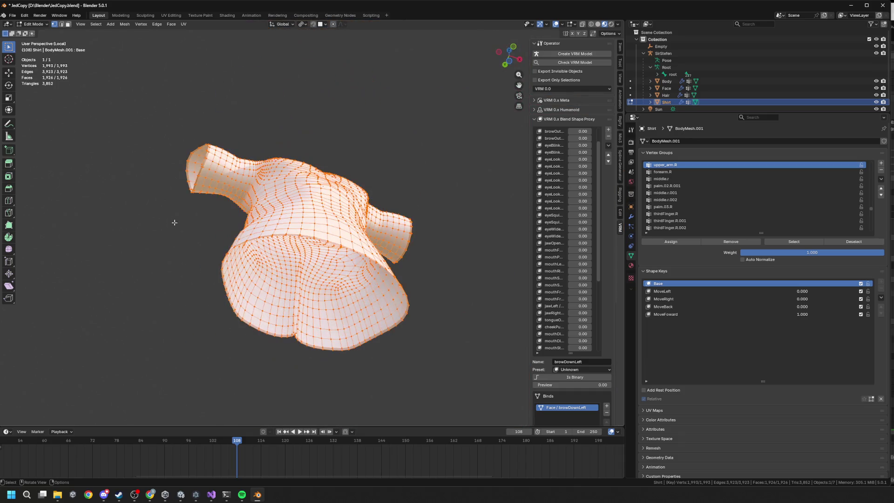
{"action": "mouse_move", "coordinate": [276, 277]}
{"action": "left_mouse_down"}
{"action": "mouse_move", "coordinate": [312, 205]}
{"action": "mouse_move", "coordinate": [326, 205]}
{"action": "mouse_move", "coordinate": [78, 222]}
{"action": "left_mouse_up"}
{"action": "scroll", "coordinate": [315, 195], "scroll_direction": "up", "scroll_amount": 5}
{"action": "scroll", "coordinate": [372, 256], "scroll_direction": "down", "scroll_amount": 8}
{"action": "scroll", "coordinate": [372, 256], "scroll_direction": "up", "scroll_amount": 5}
{"action": "key", "text": "Tab"}
{"action": "mouse_move", "coordinate": [373, 260]}
{"action": "left_mouse_down"}
{"action": "mouse_move", "coordinate": [381, 236]}
{"action": "mouse_move", "coordinate": [398, 254]}
{"action": "mouse_move", "coordinate": [391, 238]}
{"action": "mouse_move", "coordinate": [466, 247]}
{"action": "mouse_move", "coordinate": [401, 327]}
{"action": "mouse_move", "coordinate": [401, 305]}
{"action": "mouse_move", "coordinate": [355, 288]}
{"action": "mouse_move", "coordinate": [367, 293]}
{"action": "left_mouse_up"}
{"action": "scroll", "coordinate": [387, 242], "scroll_direction": "up", "scroll_amount": 5}
Return to the full scene and edit the shirt mesh on the MoveFoward shape key.
{"action": "key", "text": "KP_Divide"}
{"action": "key", "text": "Tab"}
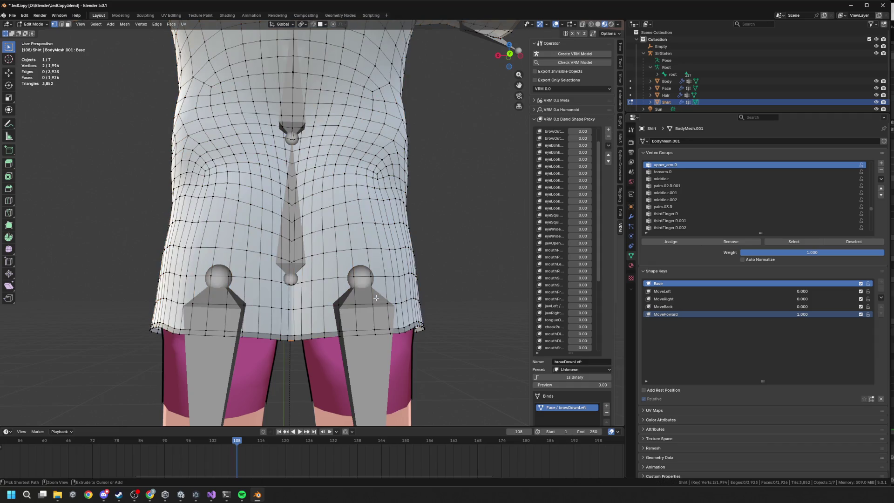
{"action": "left_click", "coordinate": [750, 314]}
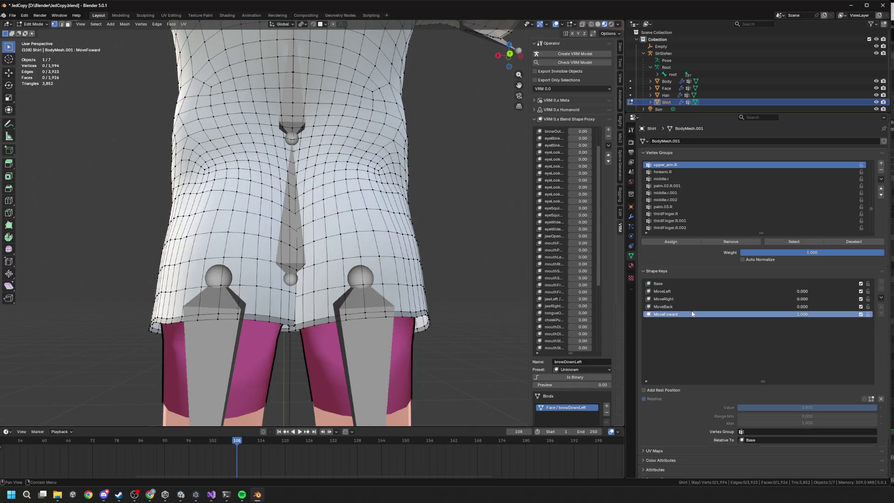
{"action": "key", "text": "Tab"}
{"action": "scroll", "coordinate": [356, 263], "scroll_direction": "down", "scroll_amount": 3}
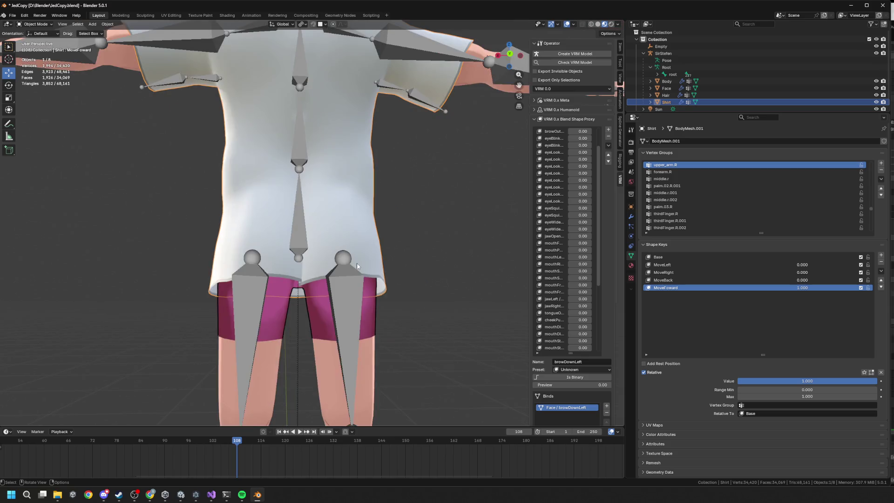
{"action": "key", "text": "Tab"}
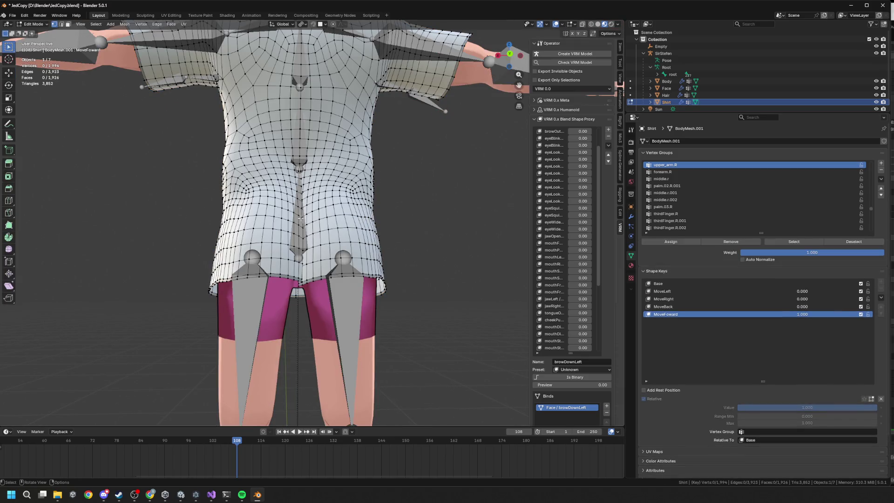
{"action": "scroll", "coordinate": [201, 255], "scroll_direction": "down", "scroll_amount": 1}
{"action": "left_click_drag", "start_coordinate": [209, 256], "coordinate": [265, 284]}
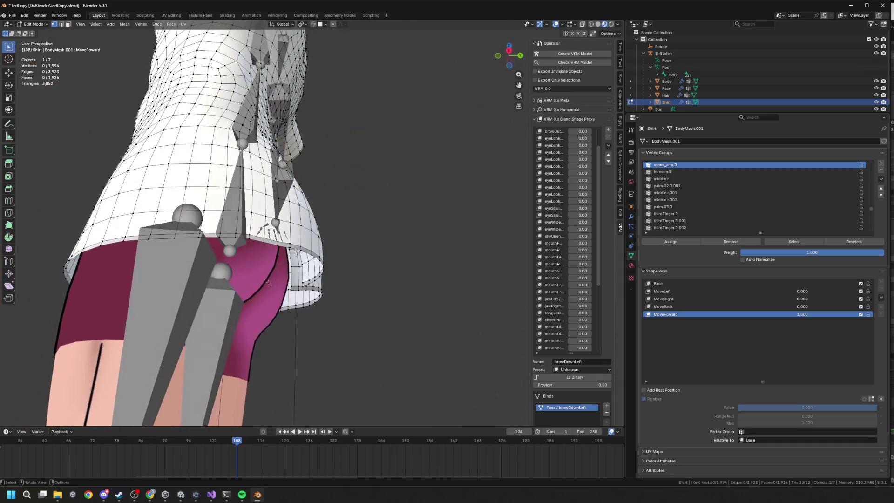
{"action": "scroll", "coordinate": [266, 284], "scroll_direction": "down", "scroll_amount": 6}
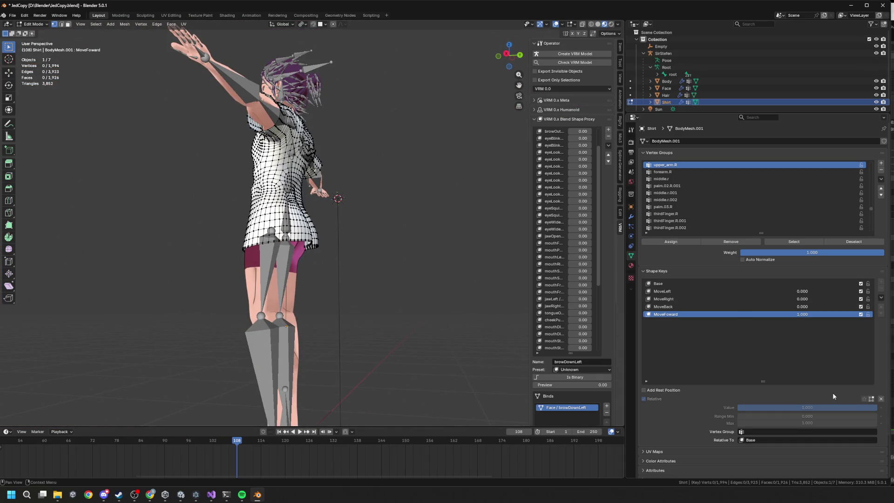
{"action": "left_click_drag", "start_coordinate": [465, 303], "coordinate": [518, 306]}
{"action": "key", "text": "Tab"}
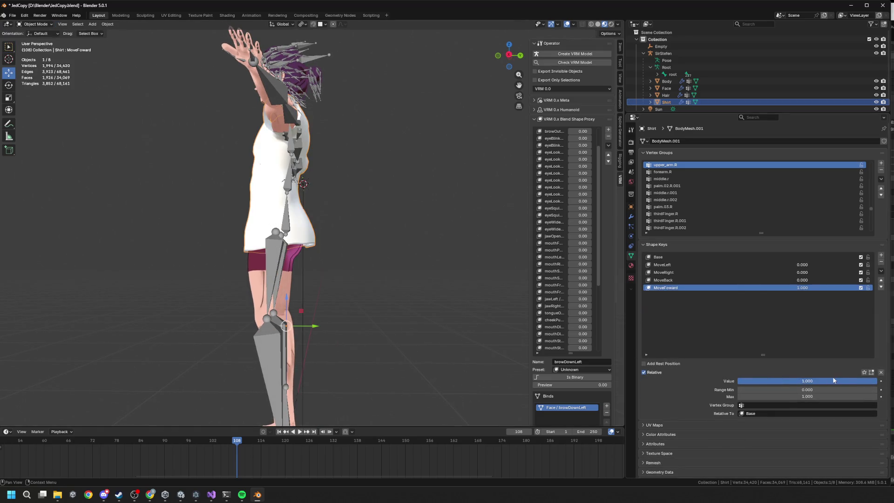
{"action": "scroll", "coordinate": [359, 248], "scroll_direction": "down", "scroll_amount": 3}
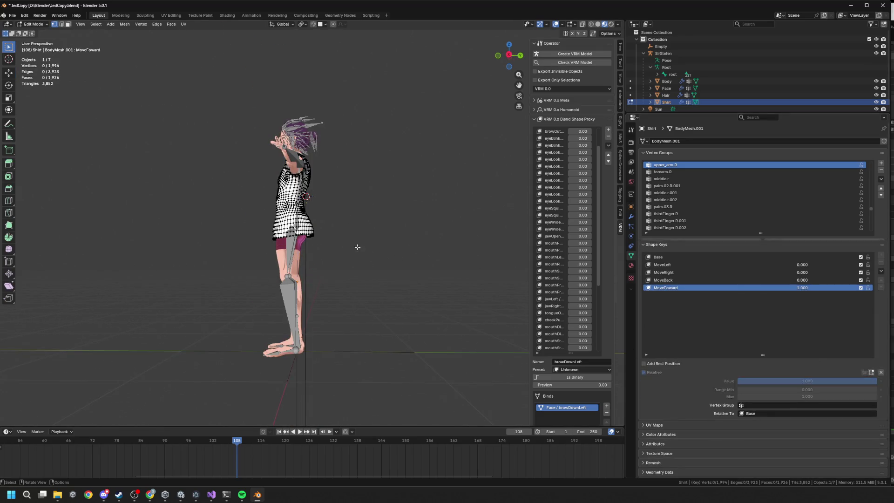